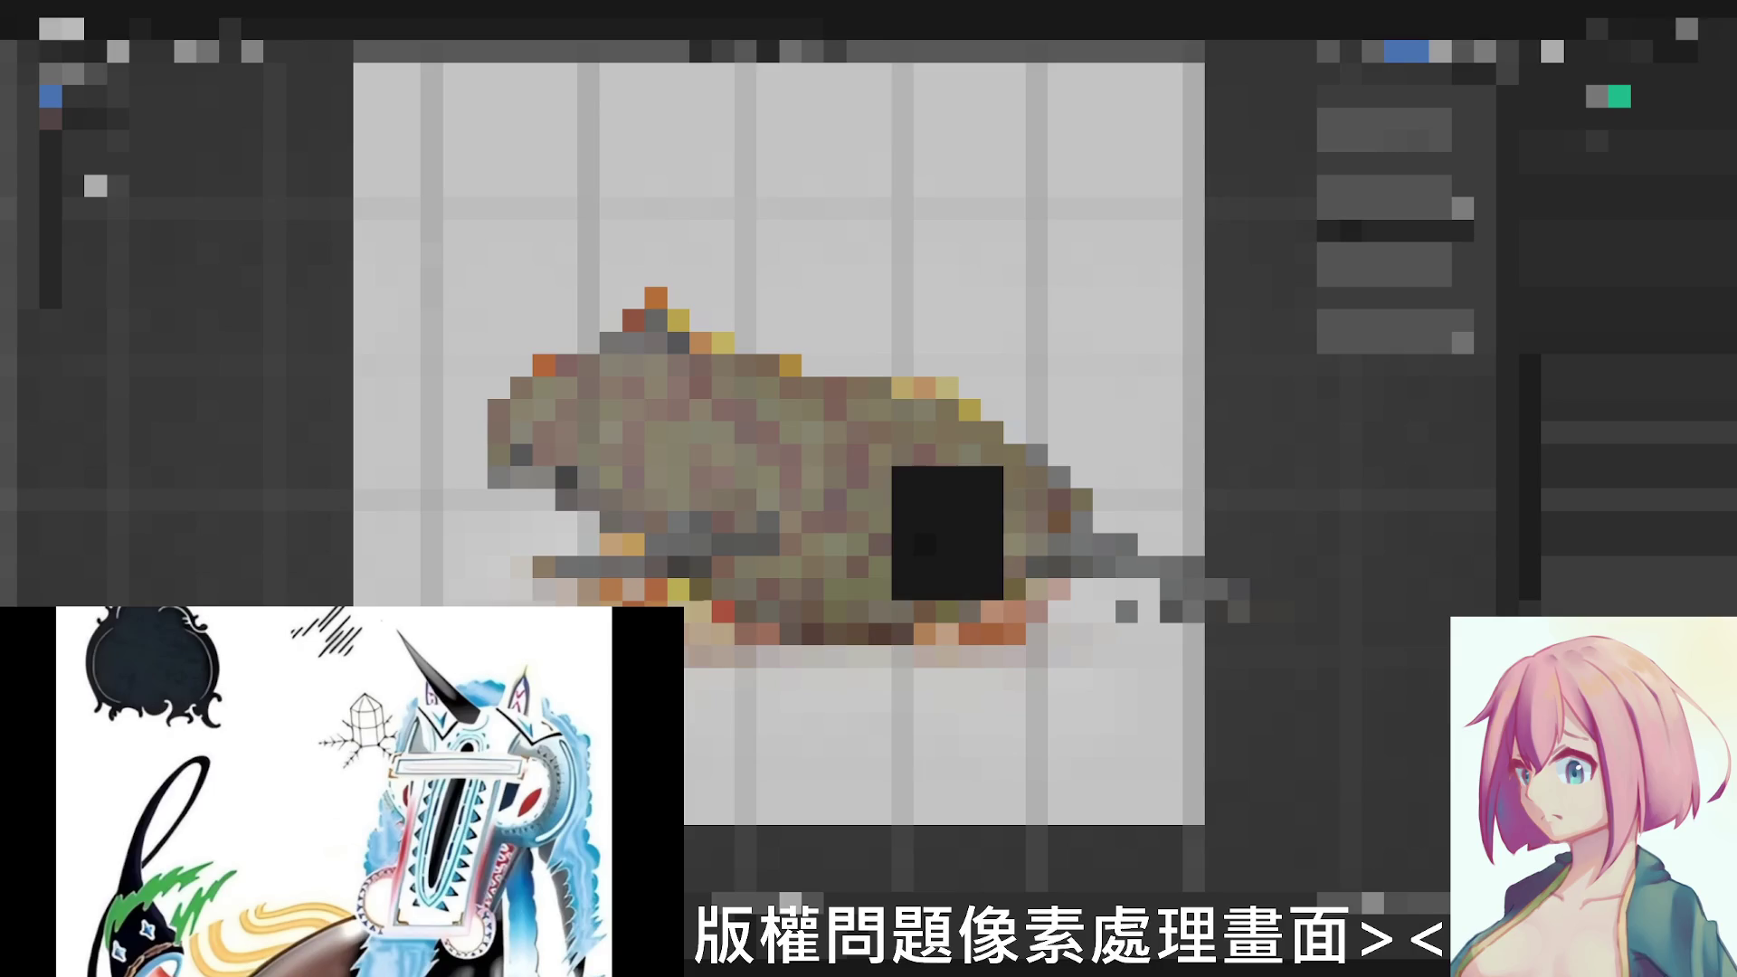
pyautogui.scroll(-1, 779, 443)
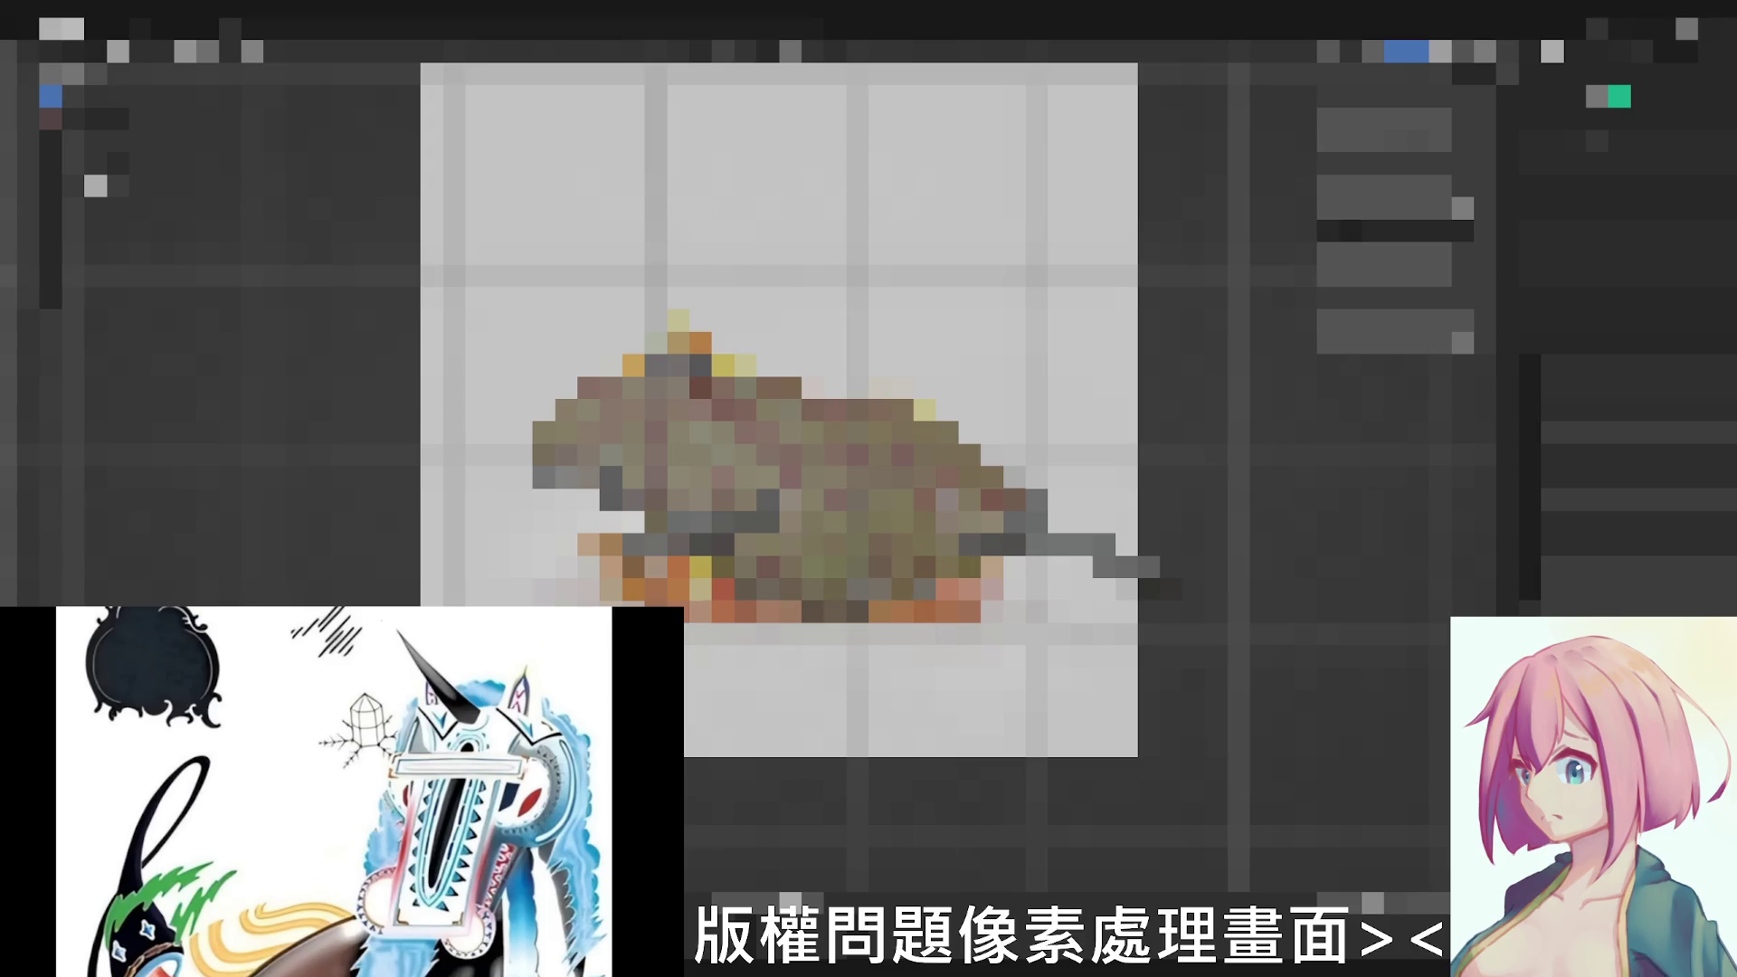
pyautogui.scroll(1, 779, 542)
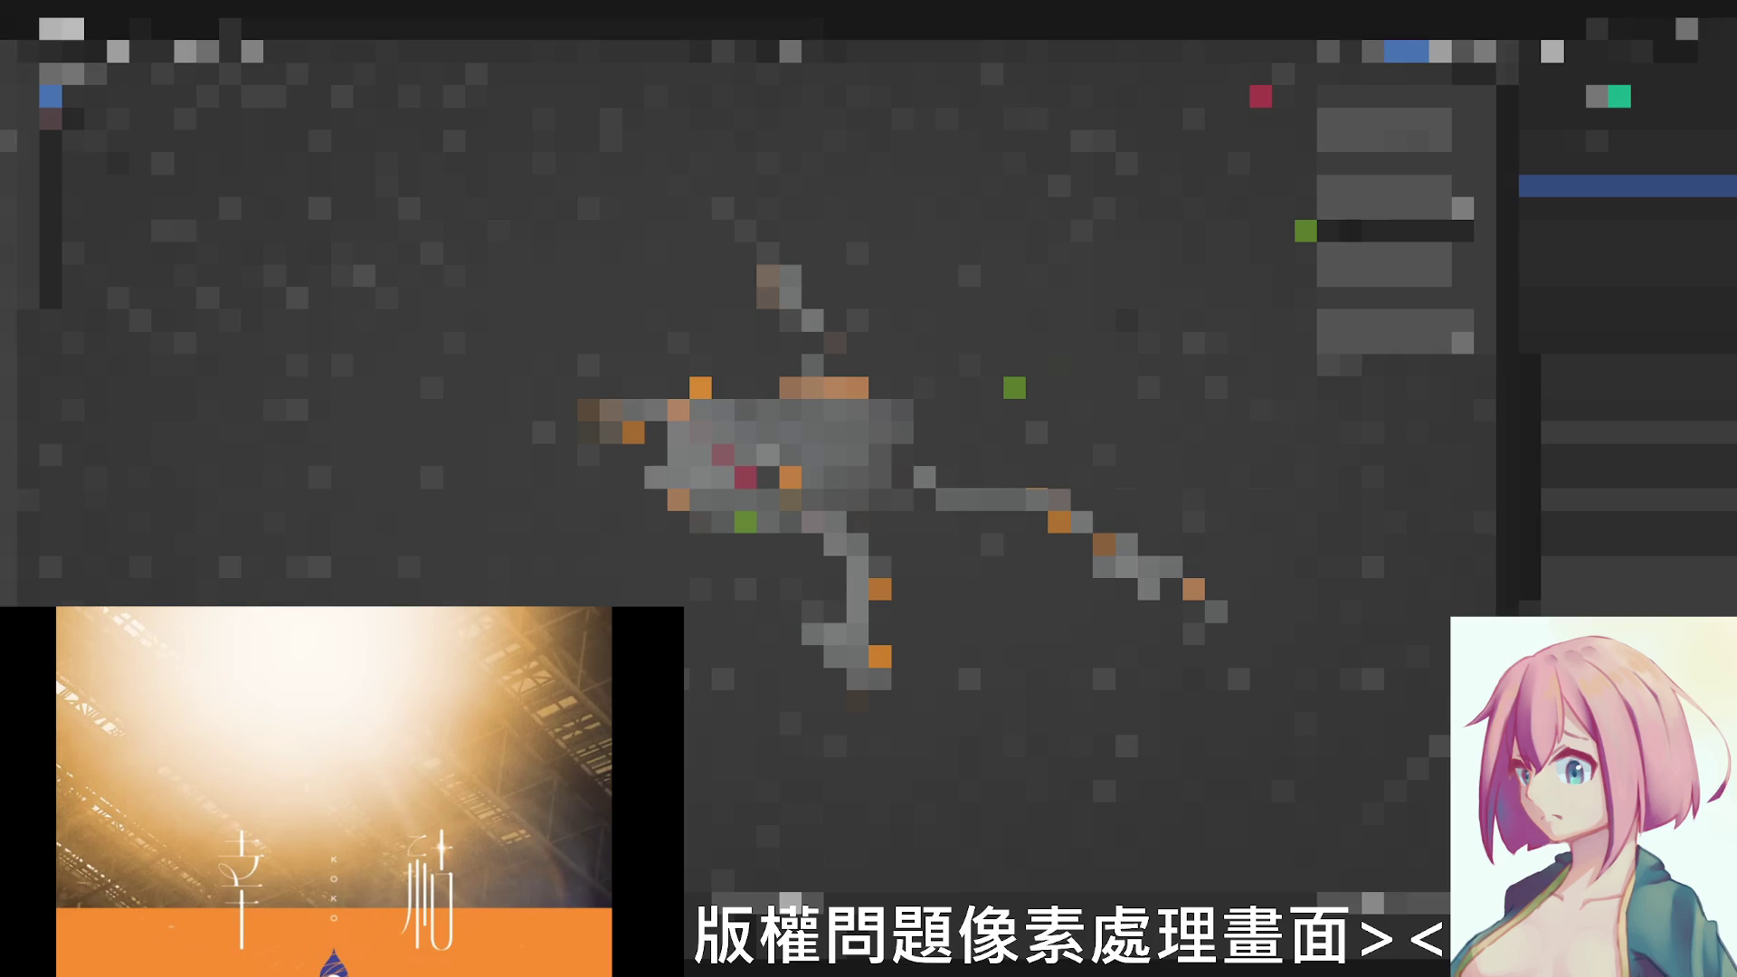
pyautogui.moveTo(868, 489); pyautogui.dragTo(922, 449, button='middle')
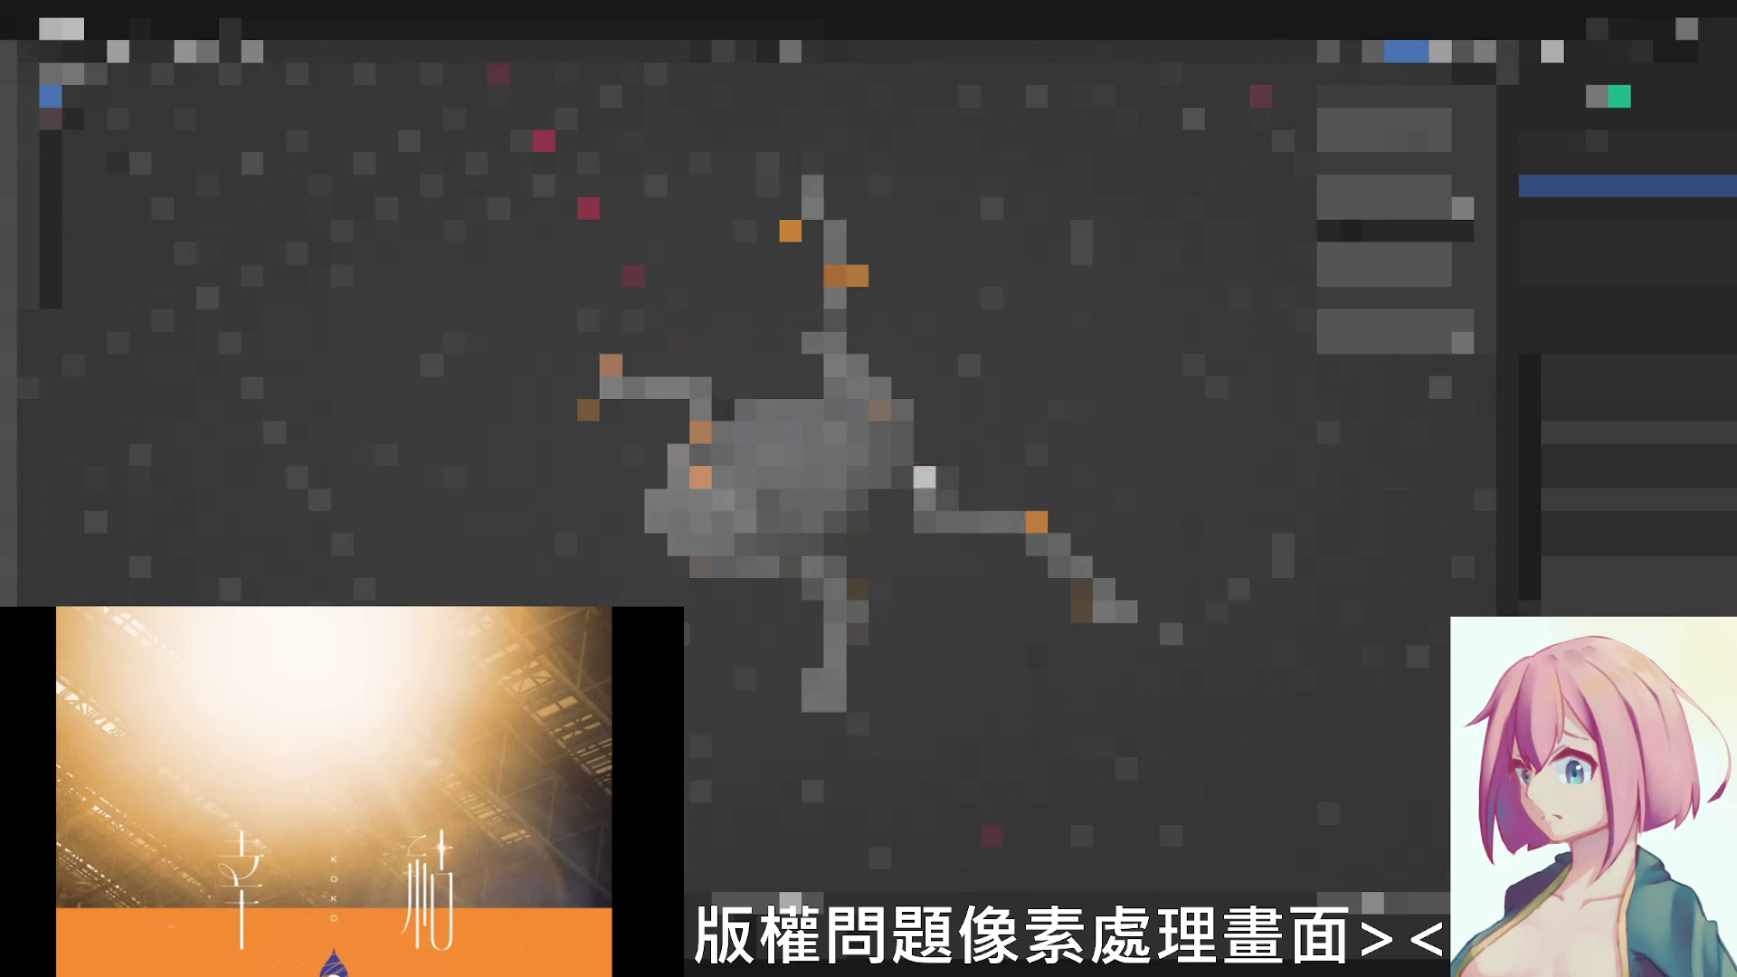
pyautogui.press('KP_7')
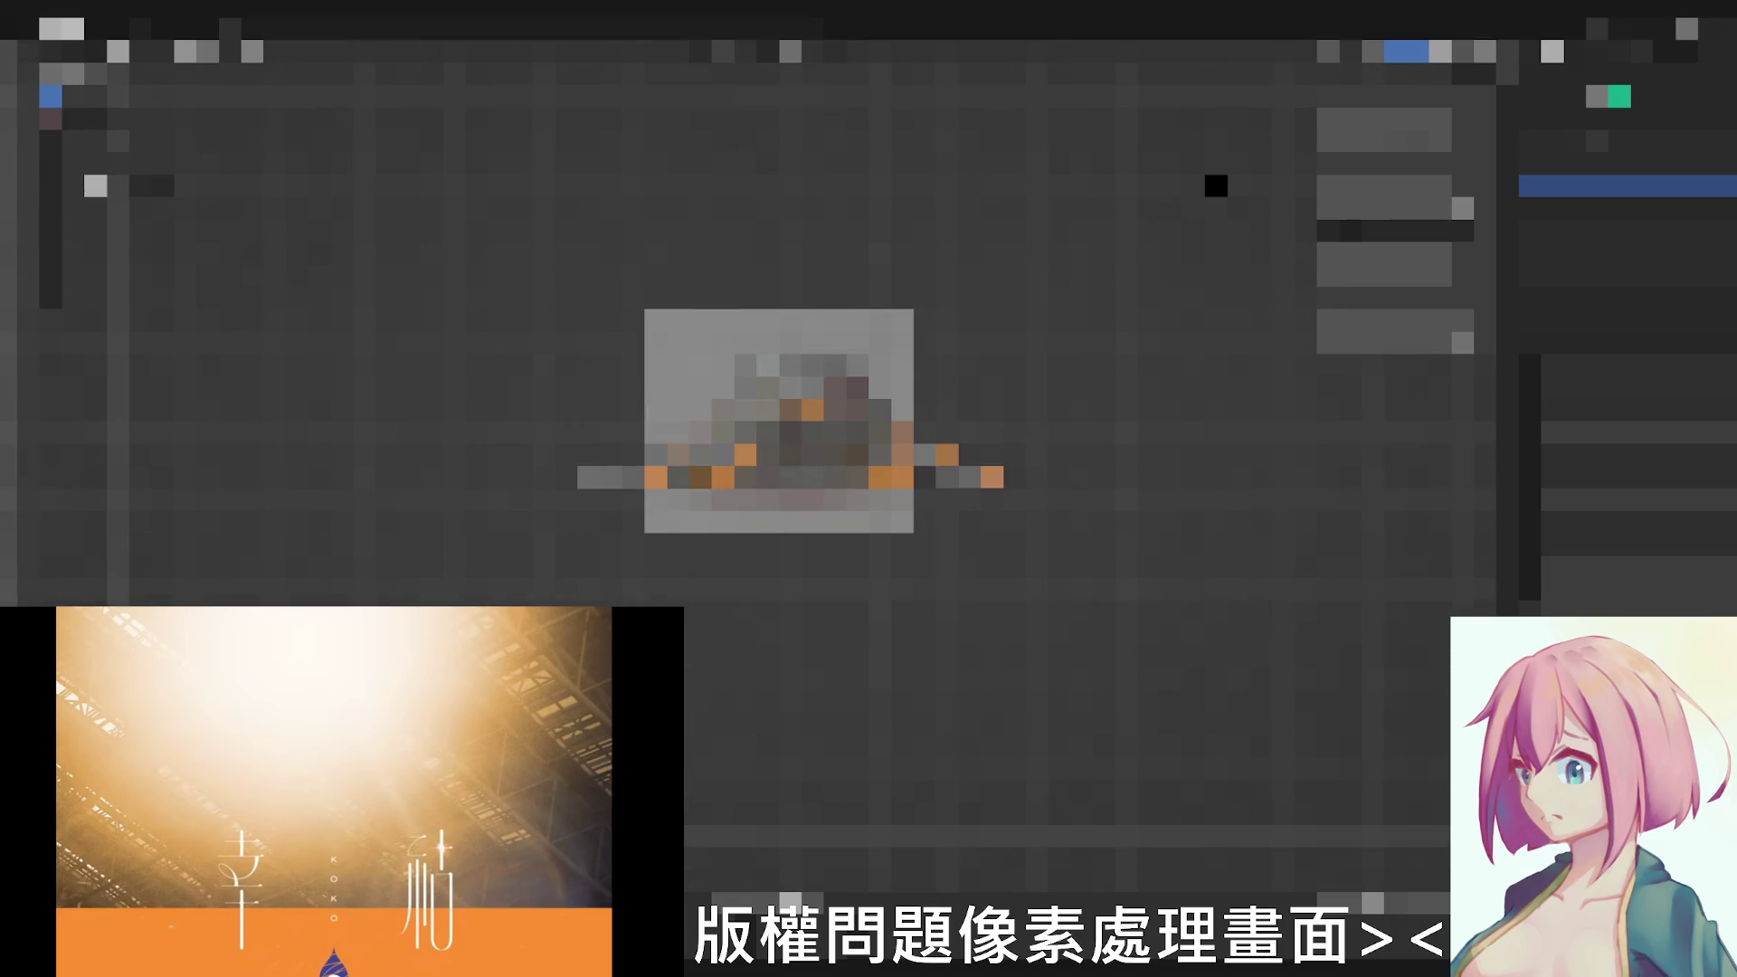
pyautogui.moveTo(868, 489); pyautogui.dragTo(922, 449, button='middle')
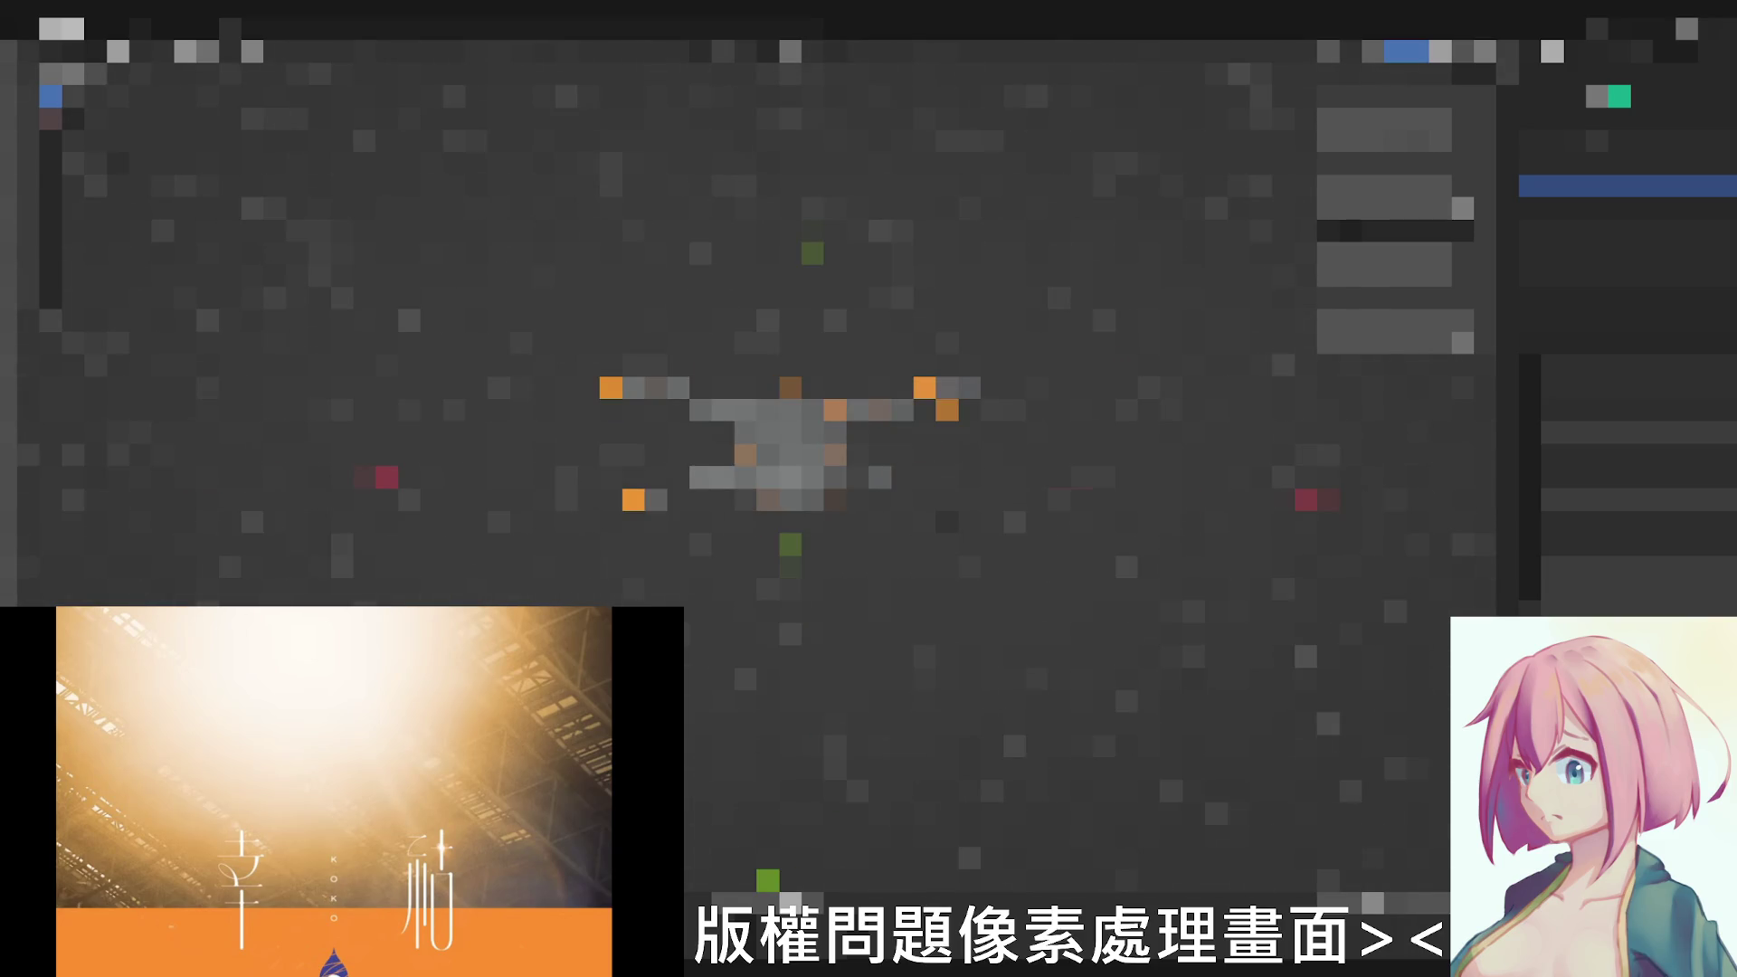
pyautogui.press('KP_1')
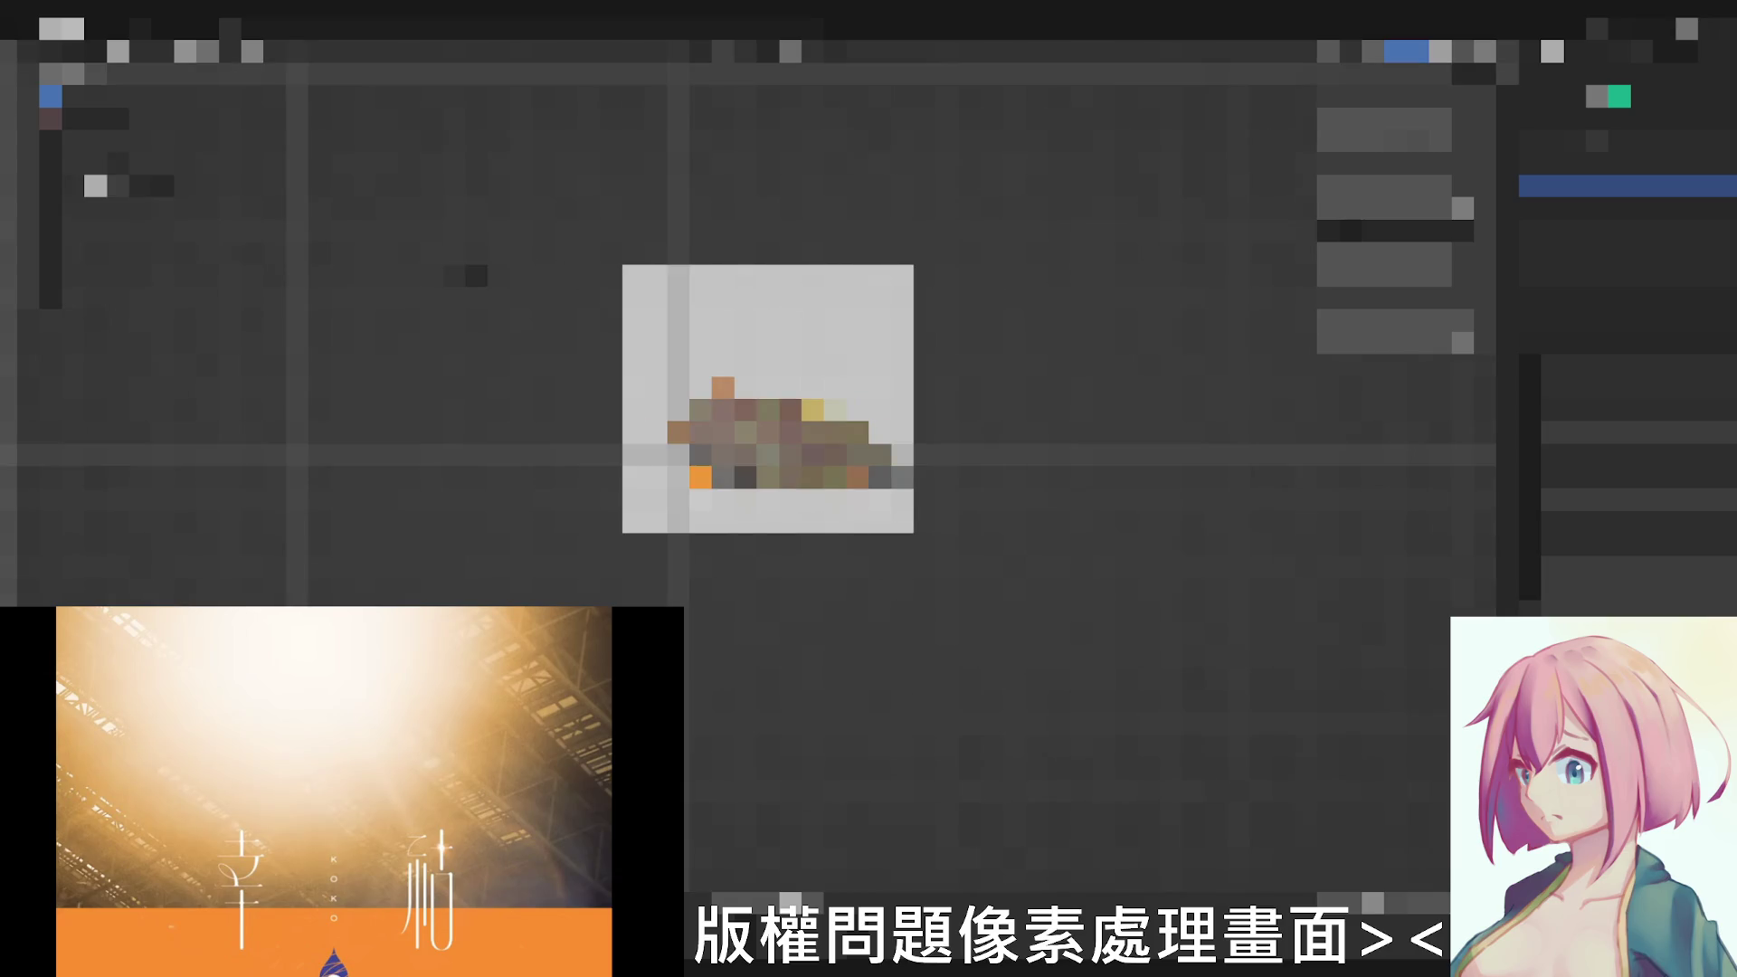
pyautogui.moveTo(868, 489); pyautogui.dragTo(937, 434, button='middle')
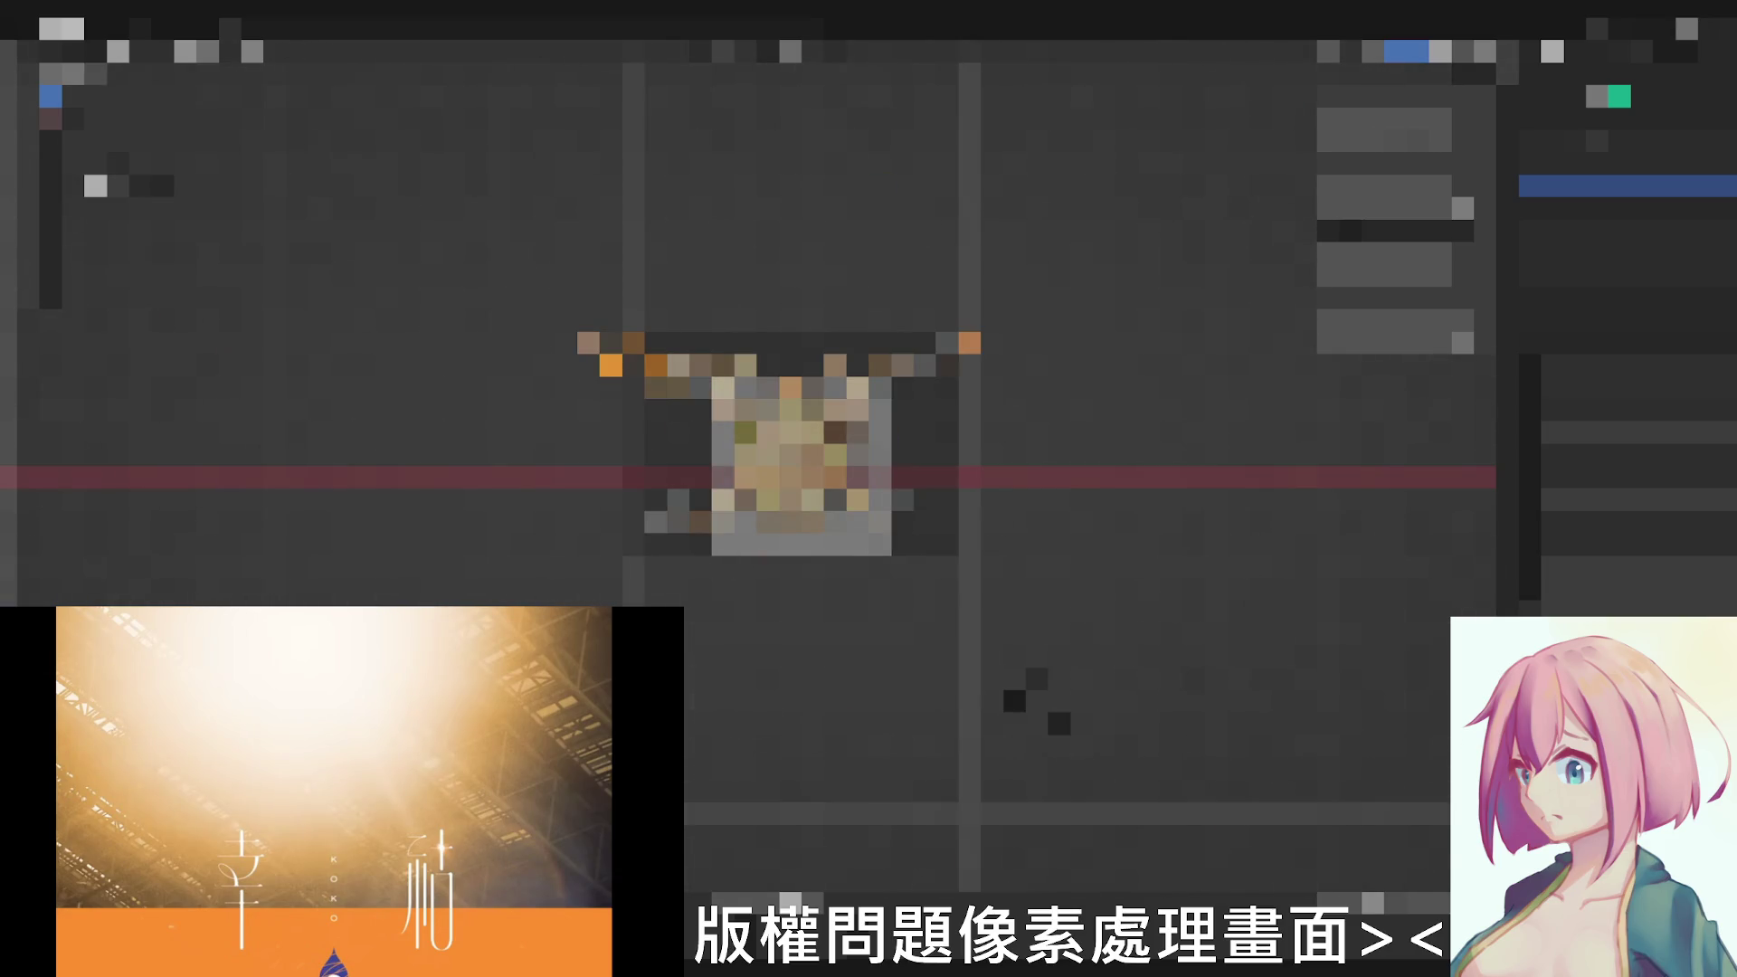
pyautogui.moveTo(869, 489); pyautogui.dragTo(922, 435, button='middle')
pyautogui.scroll(3, 869, 488)
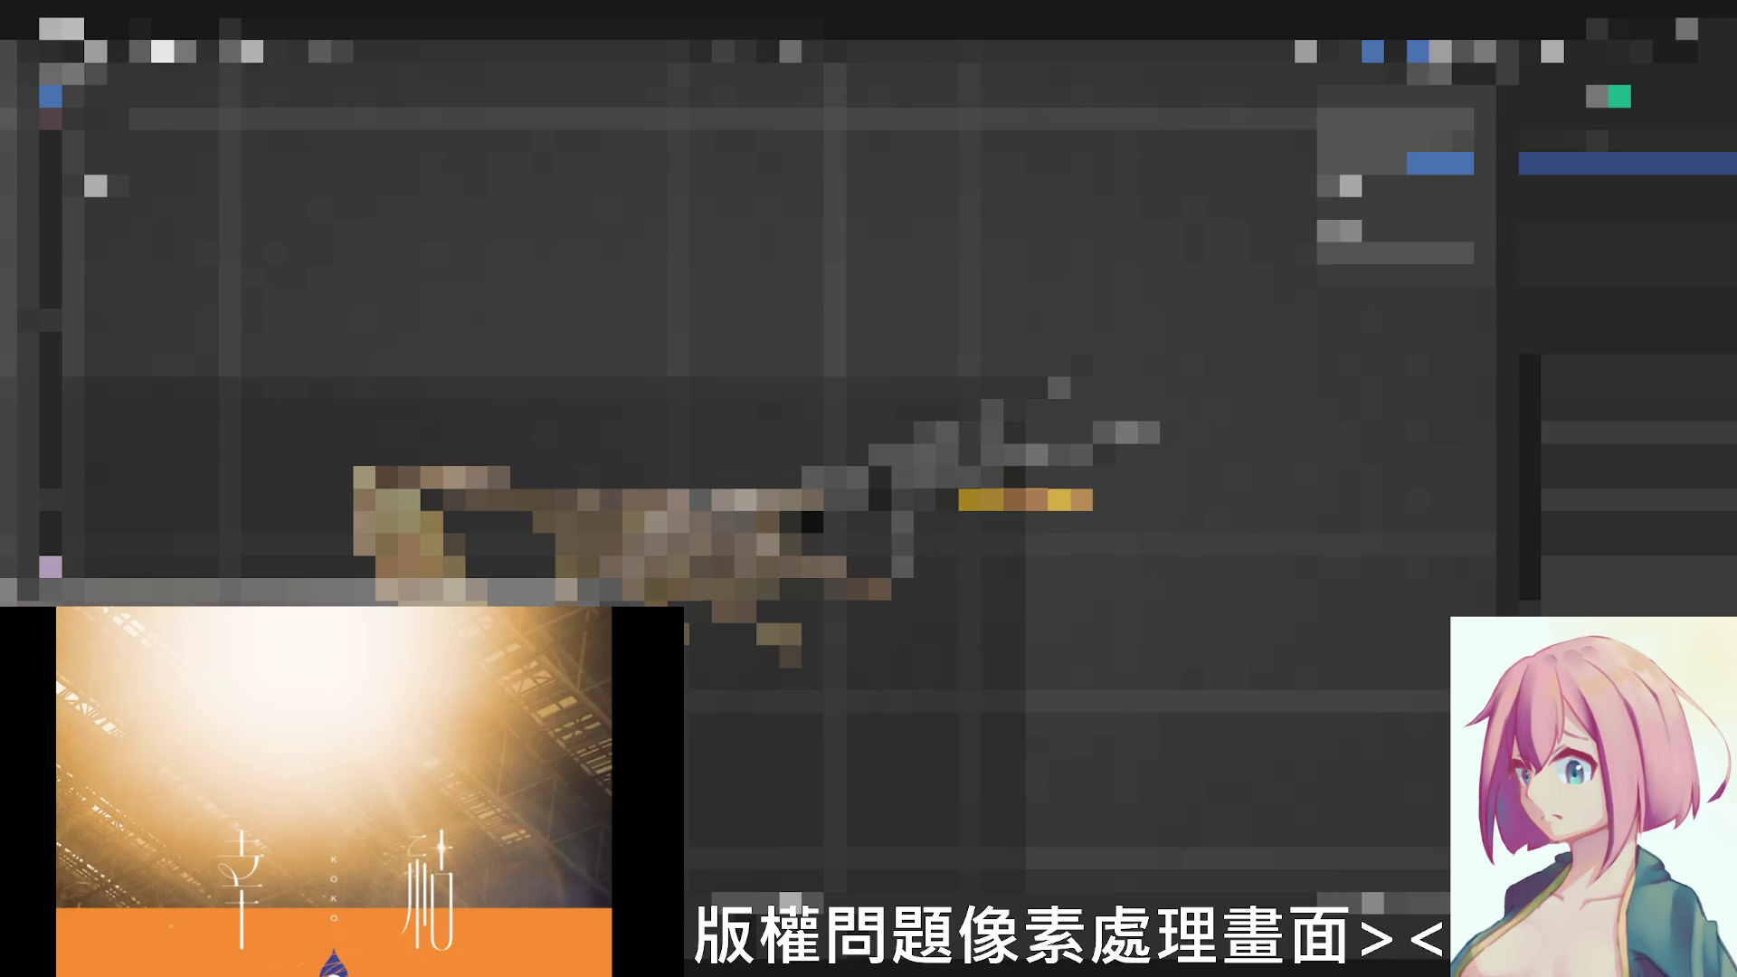
# Step: Rotate the selected bone down from horizontal to a diagonal angle via the pose context menu
pyautogui.rightClick(1326, 407)
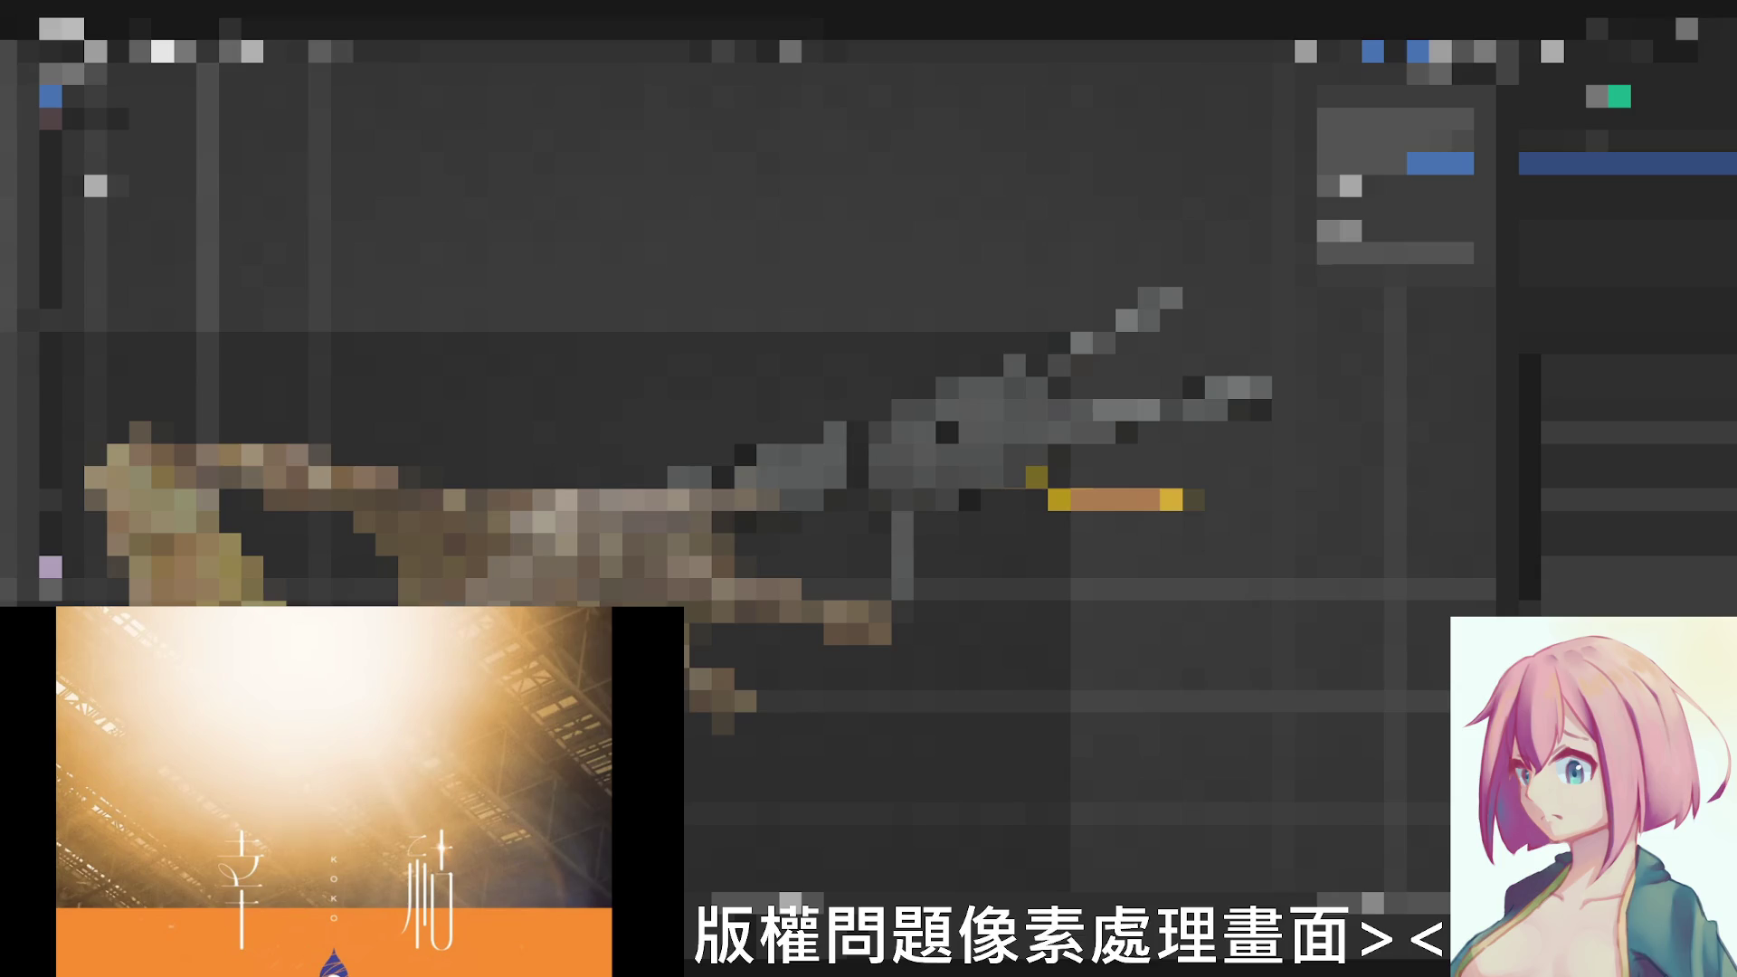
pyautogui.moveTo(1127, 500); pyautogui.dragTo(1235, 513, button='middle')
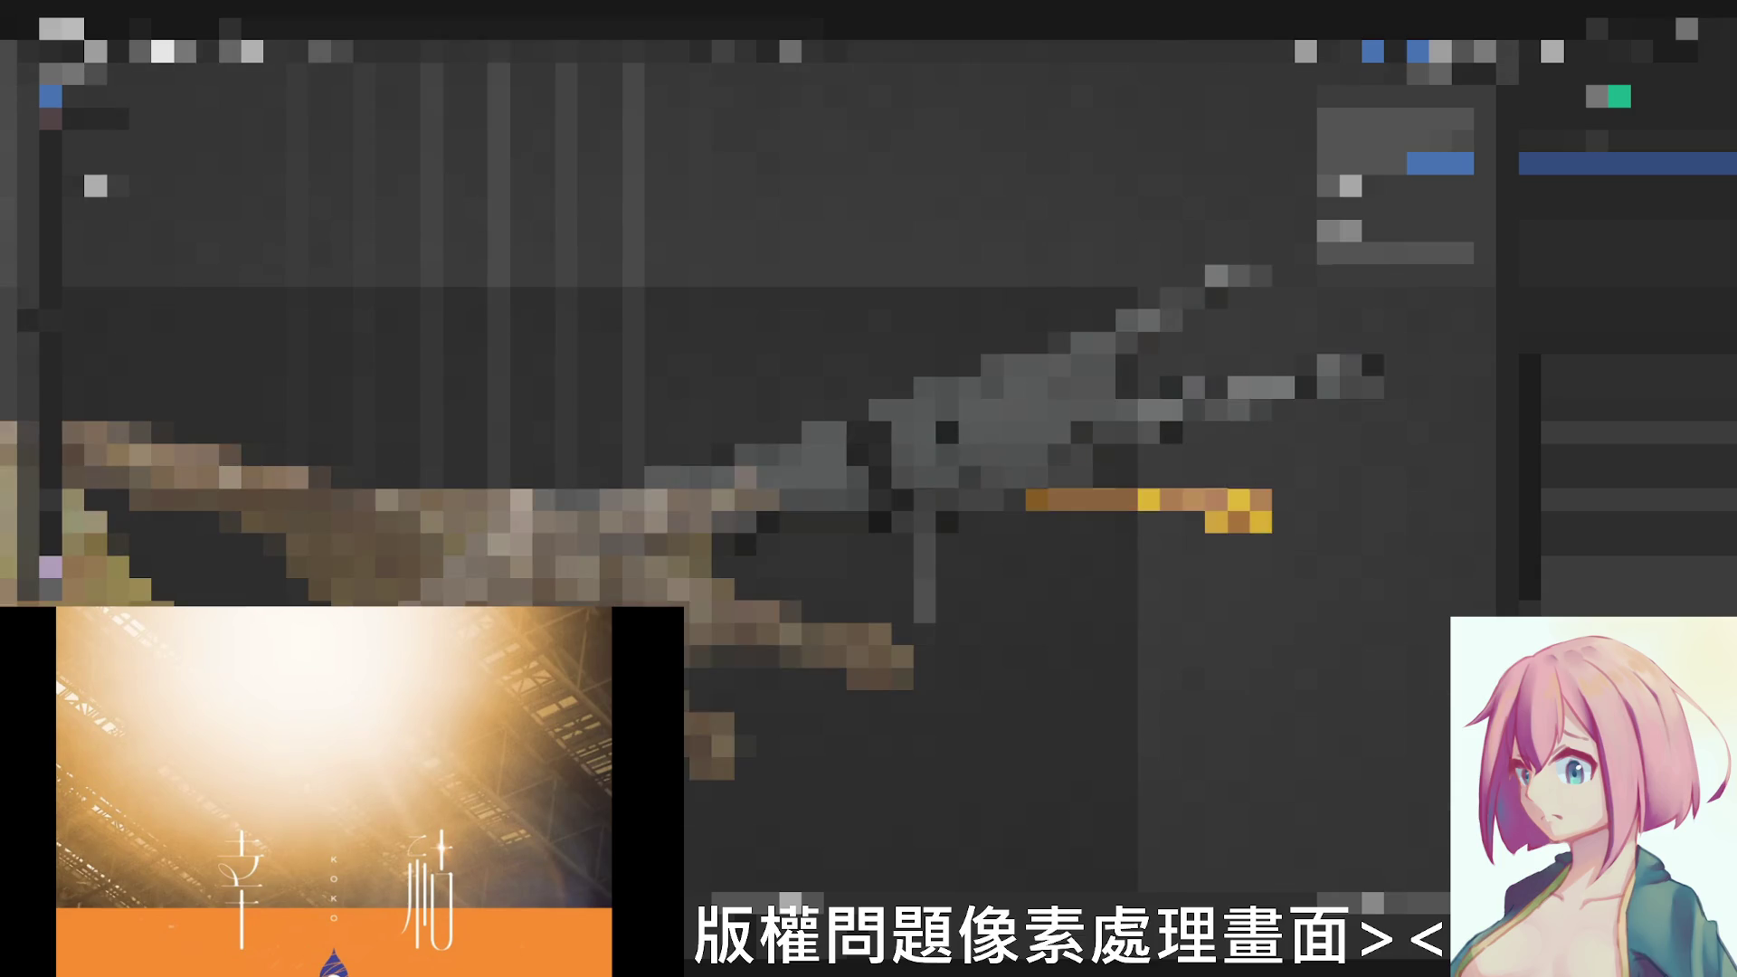
pyautogui.press('r')
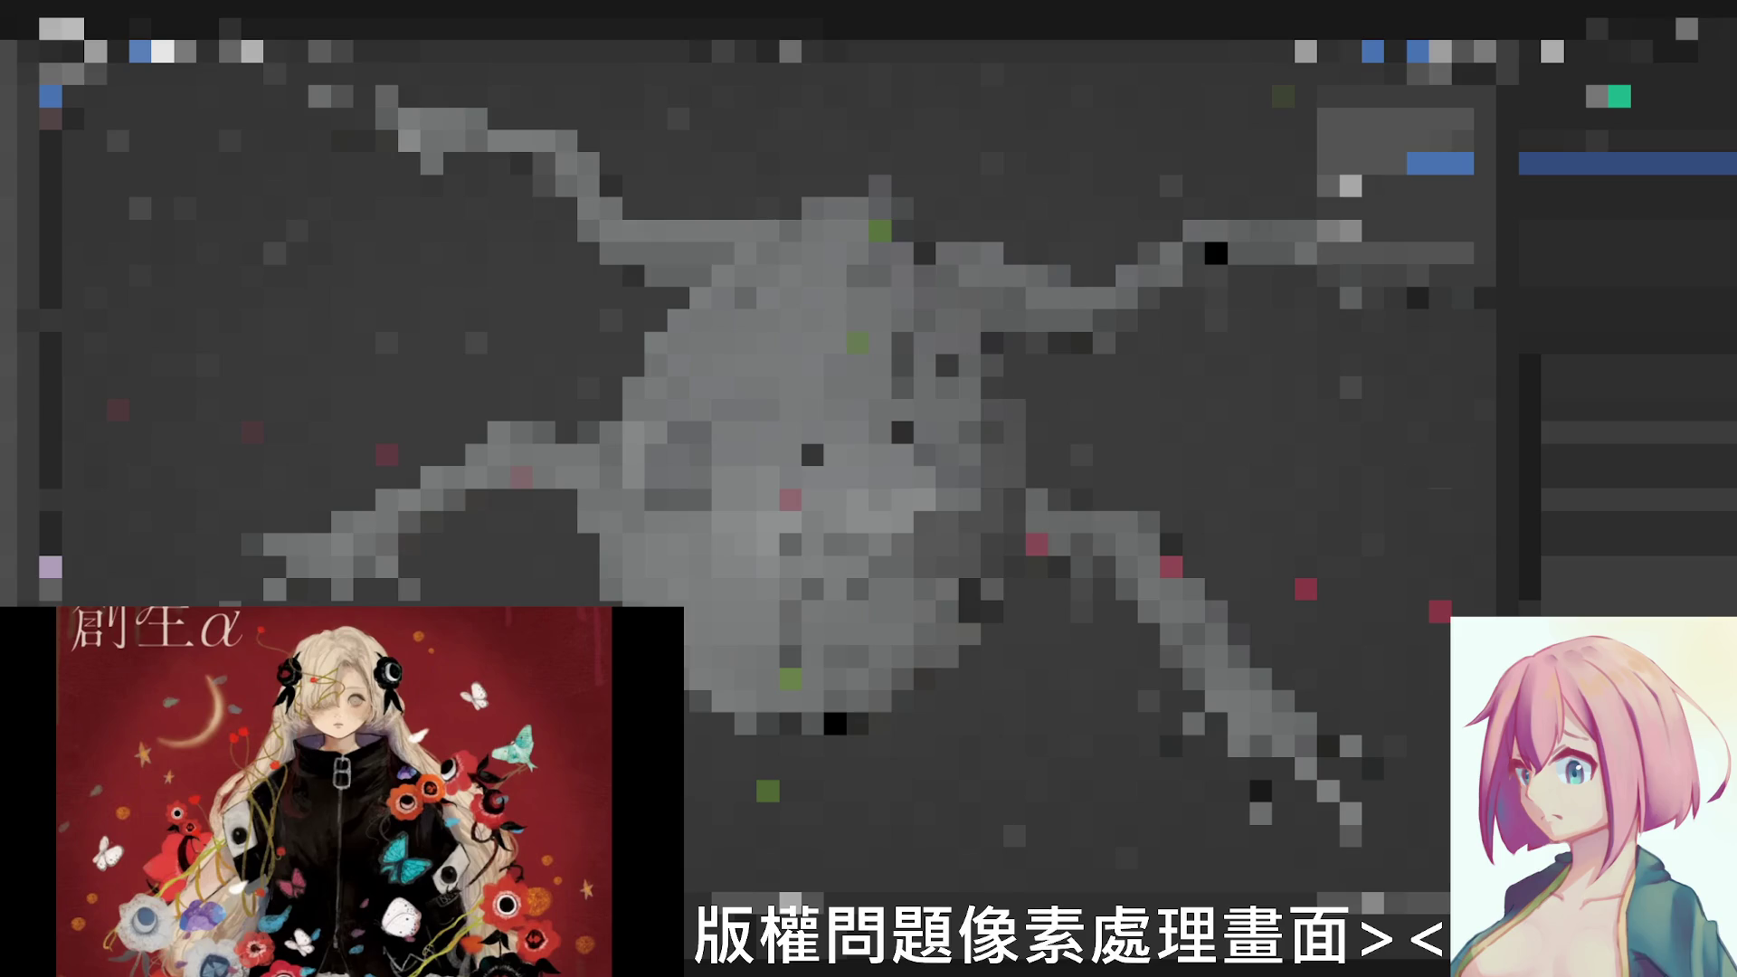
# Step: Stretch one limb bone out toward the right of the body
pyautogui.moveTo(733, 469); pyautogui.dragTo(950, 448)
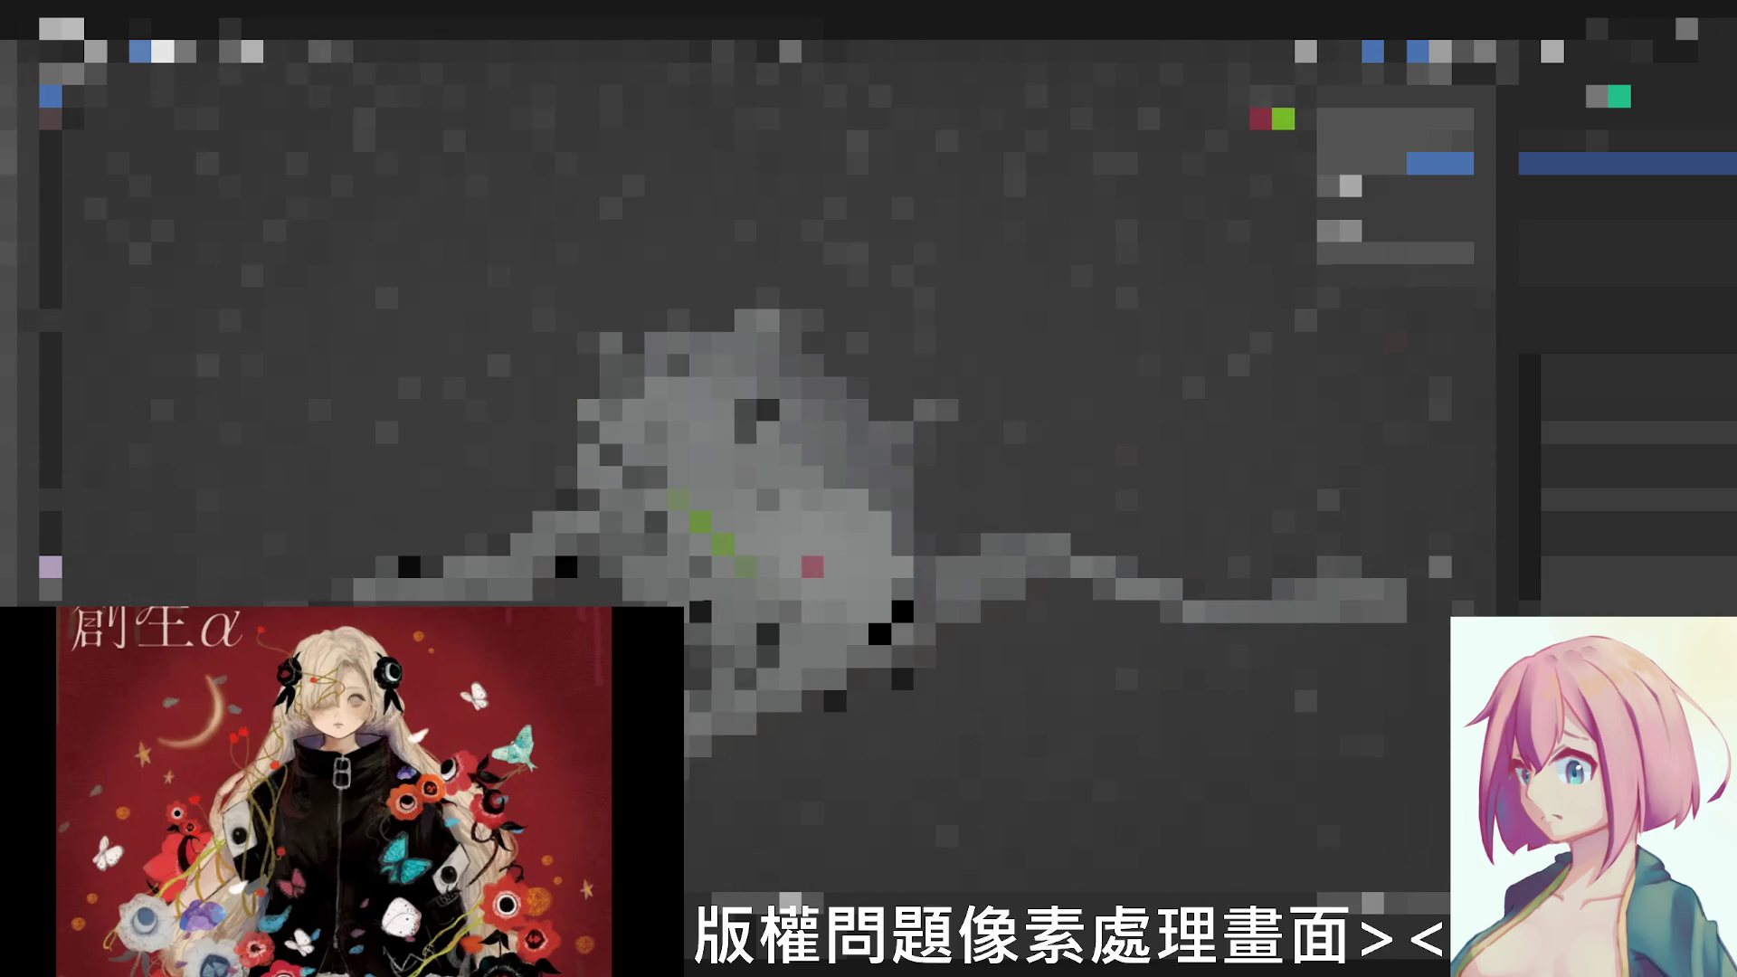
# Step: Confirm the limb's new outstretched position to the right of the body
pyautogui.press('space')
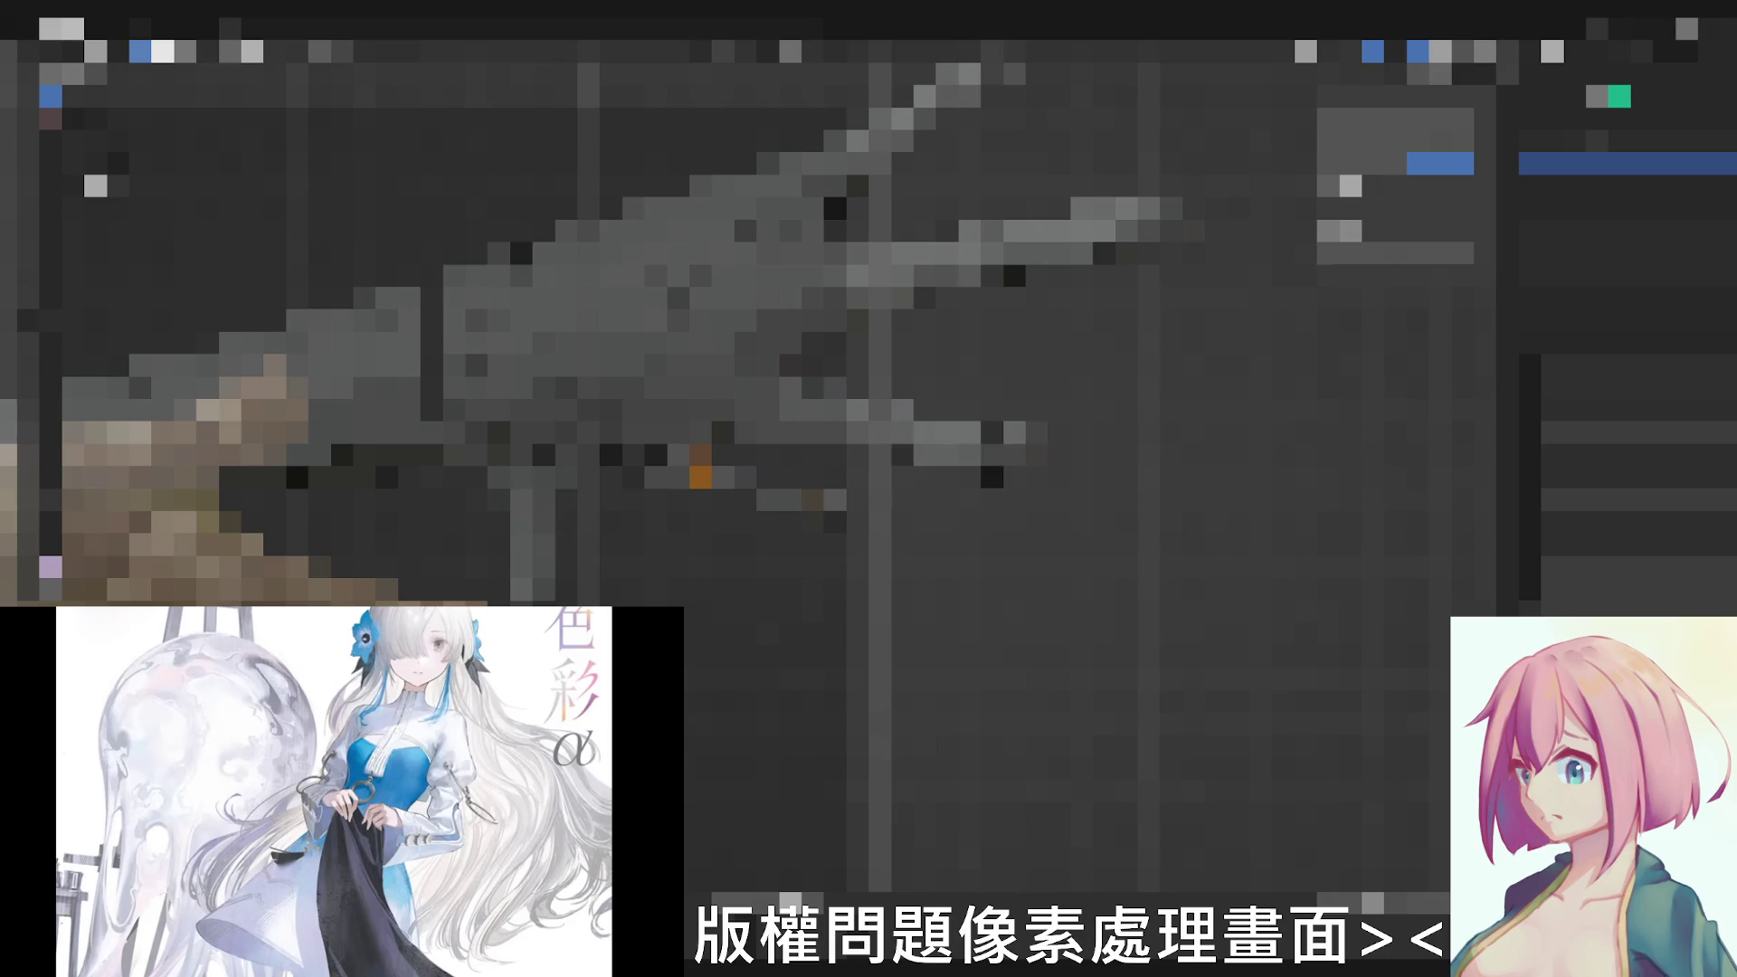
pyautogui.moveTo(814, 407); pyautogui.dragTo(882, 381, button='middle')
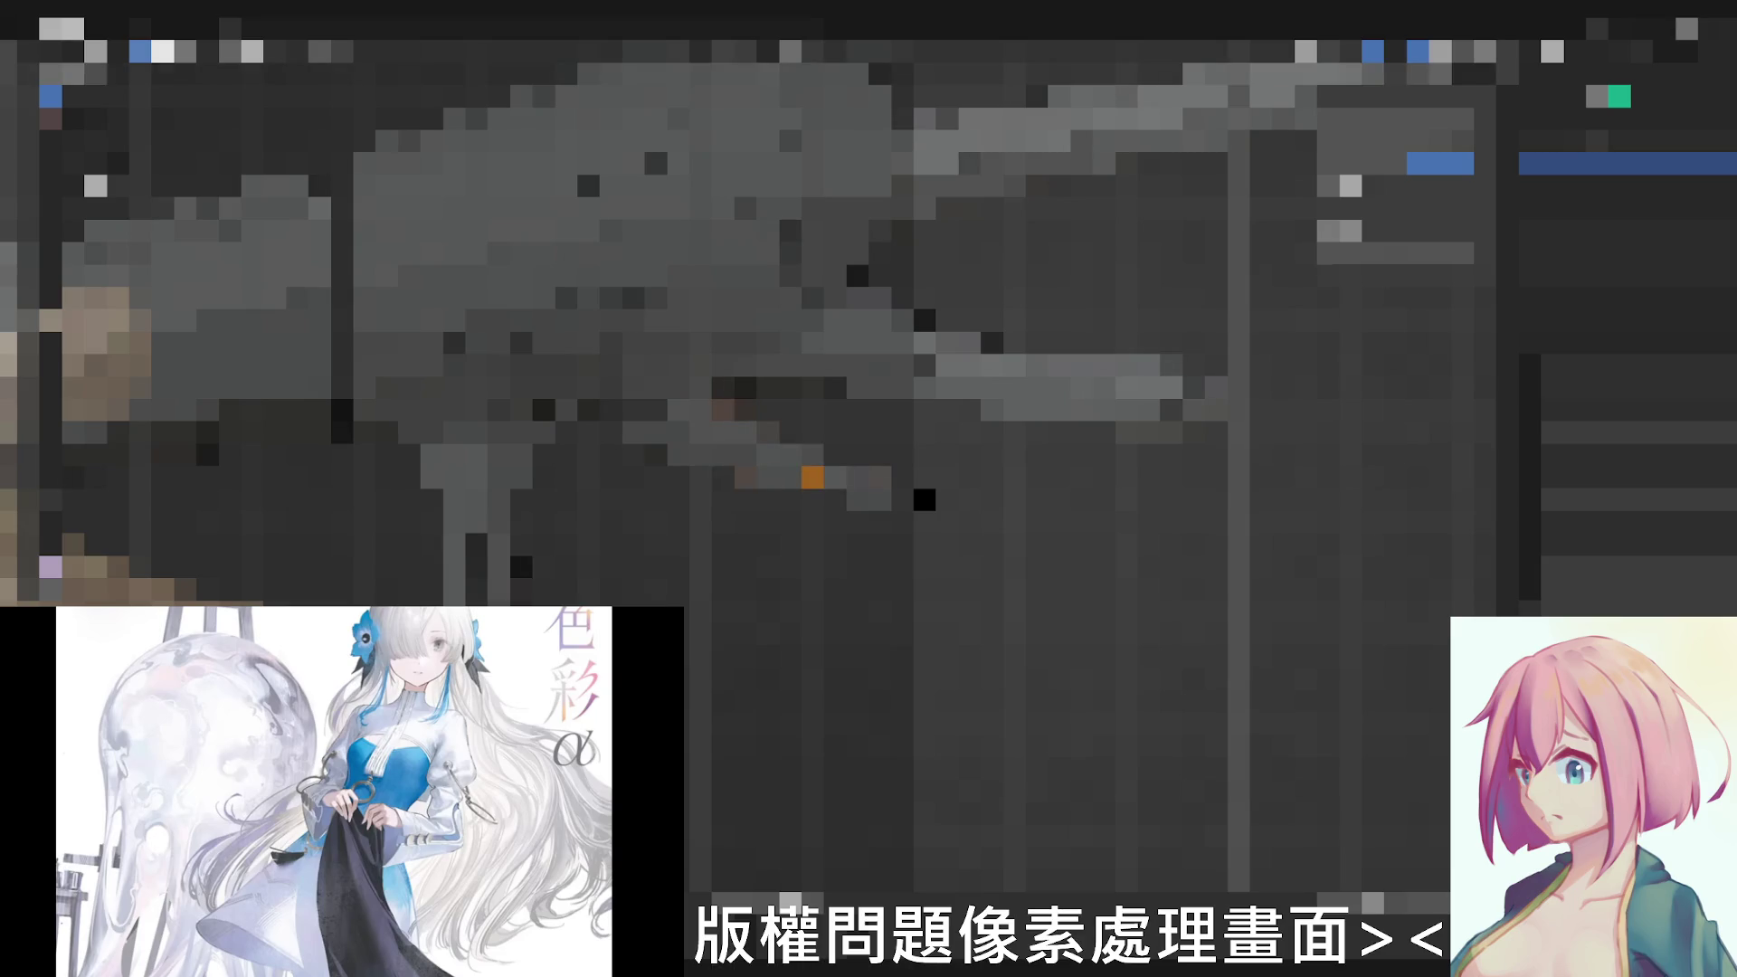
# Step: Apply an operation from the Shift+A menu to the creature's armature
pyautogui.hotkey('shift', 'a')
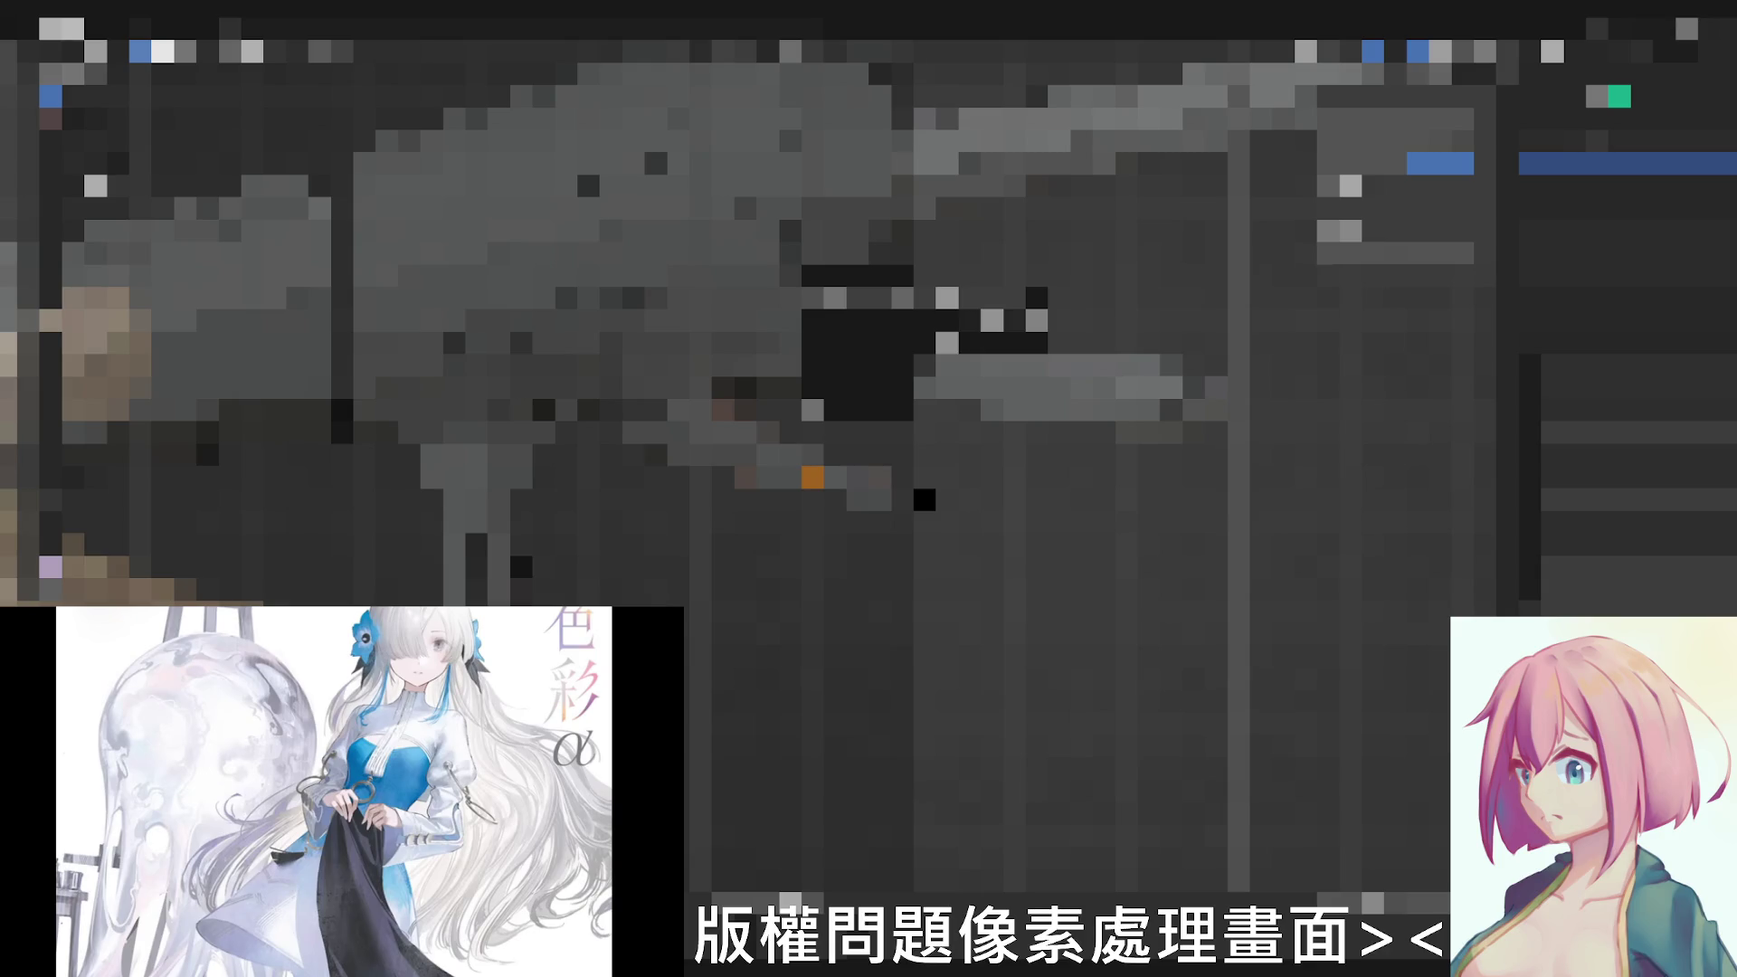
pyautogui.click(1005, 320)
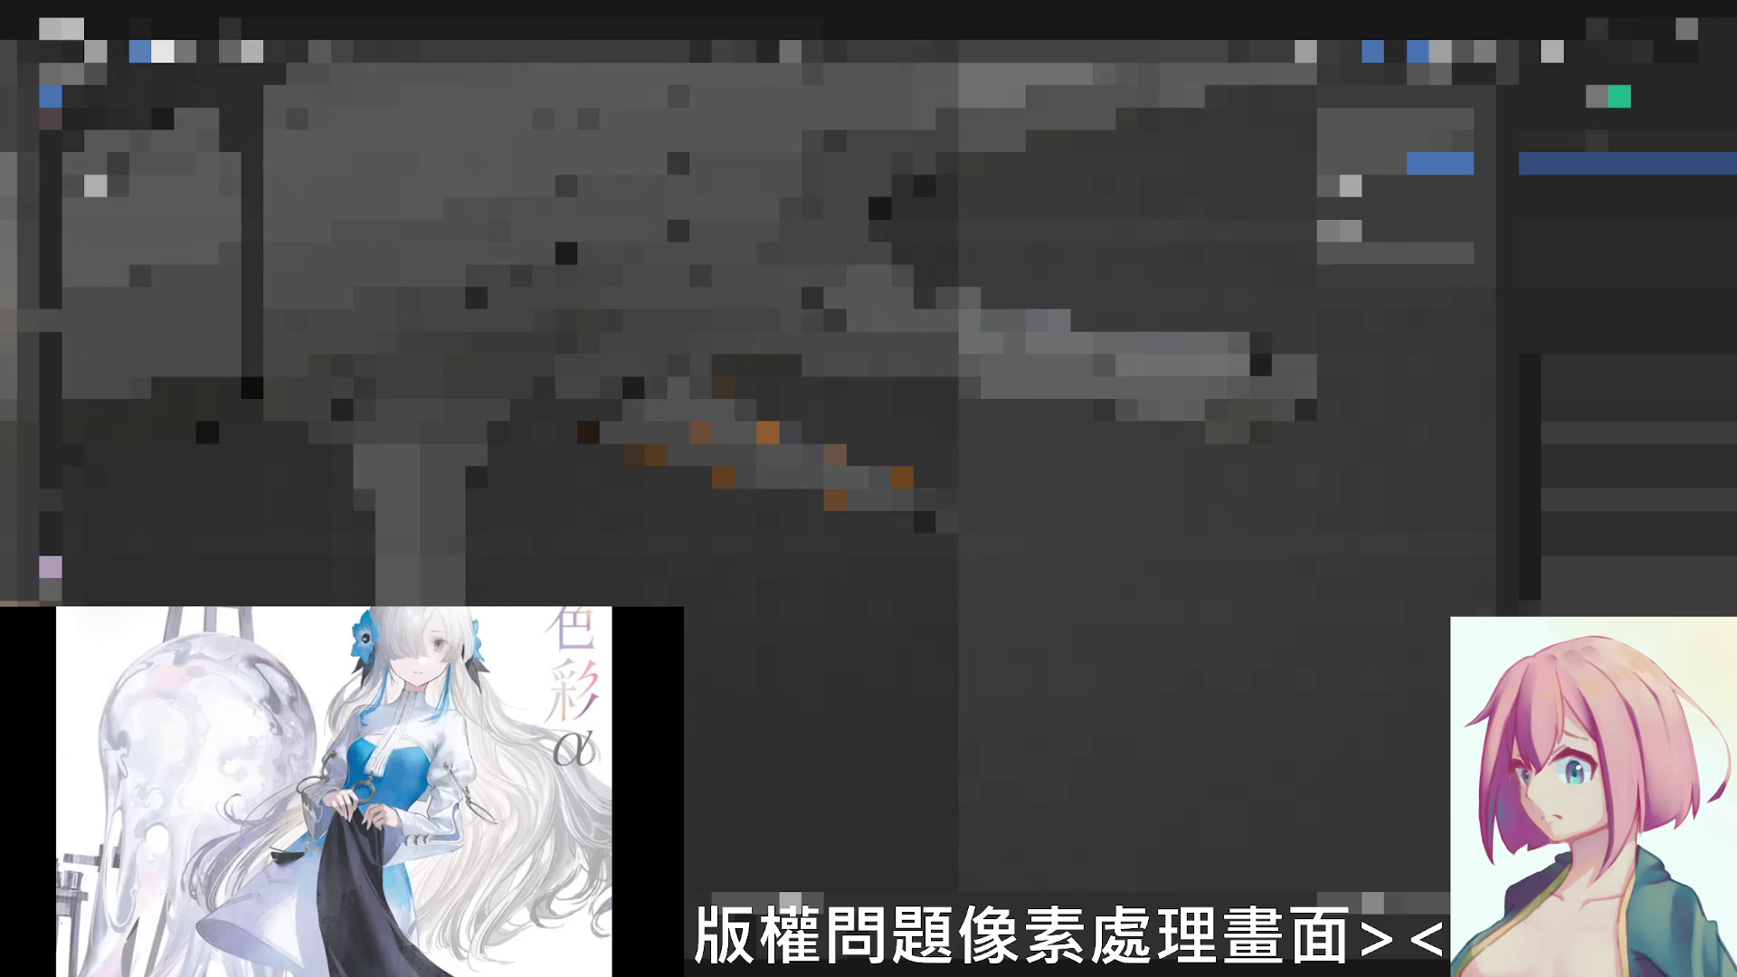
# Step: Select a single part of the creature and orbit the view around it
pyautogui.click(965, 539)
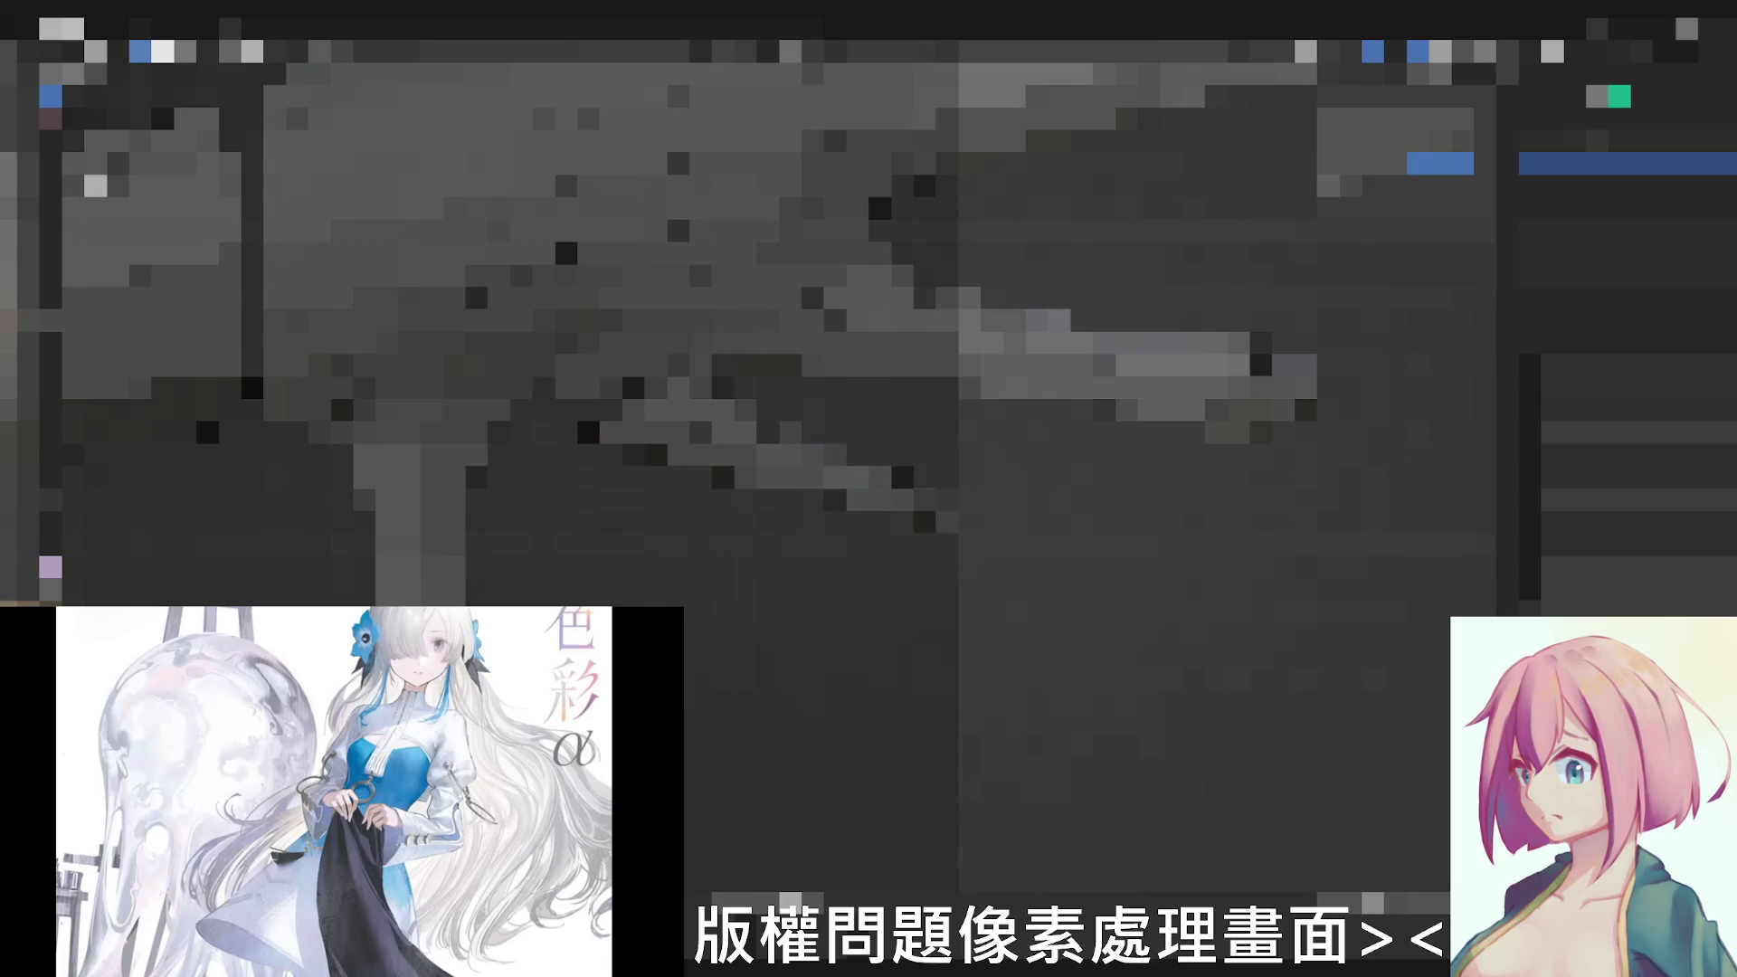
pyautogui.click(760, 448)
pyautogui.moveTo(760, 447)
pyautogui.mouseDown(button='middle')
pyautogui.moveTo(814, 488)
pyautogui.moveTo(815, 407)
pyautogui.mouseUp(button='middle')
pyautogui.scroll(2, 760, 461)
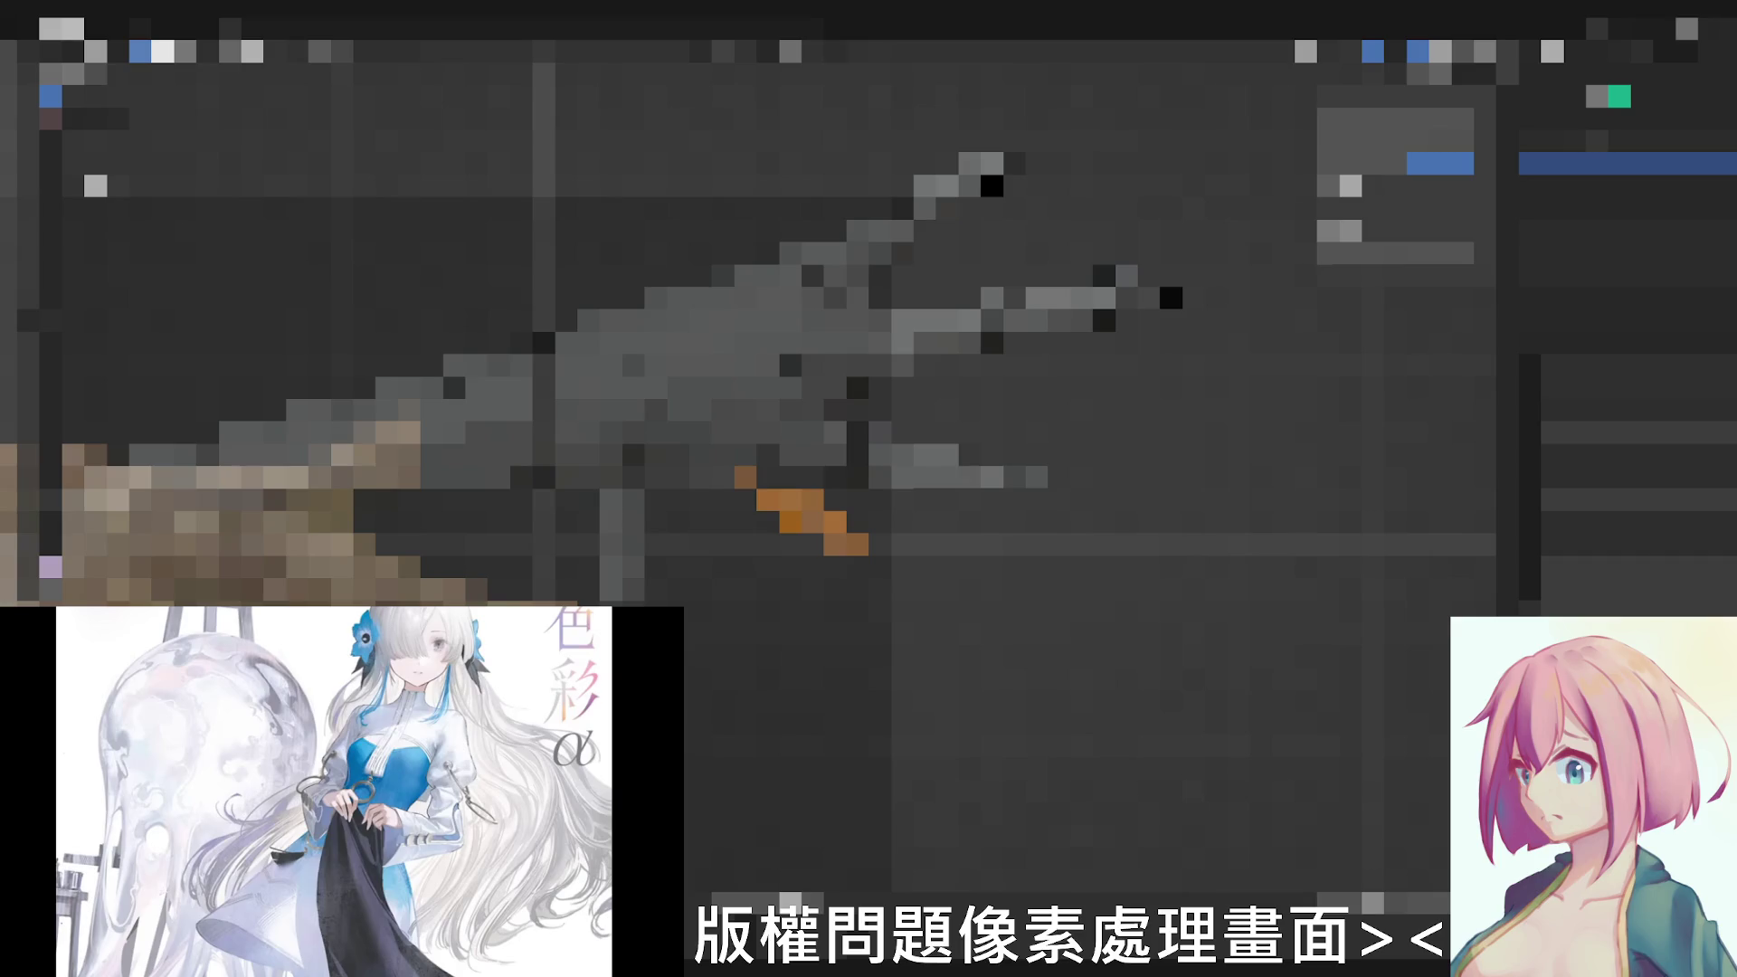
pyautogui.moveTo(815, 516)
pyautogui.mouseDown(button='middle')
pyautogui.moveTo(868, 652)
pyautogui.moveTo(950, 705)
pyautogui.mouseUp(button='middle')
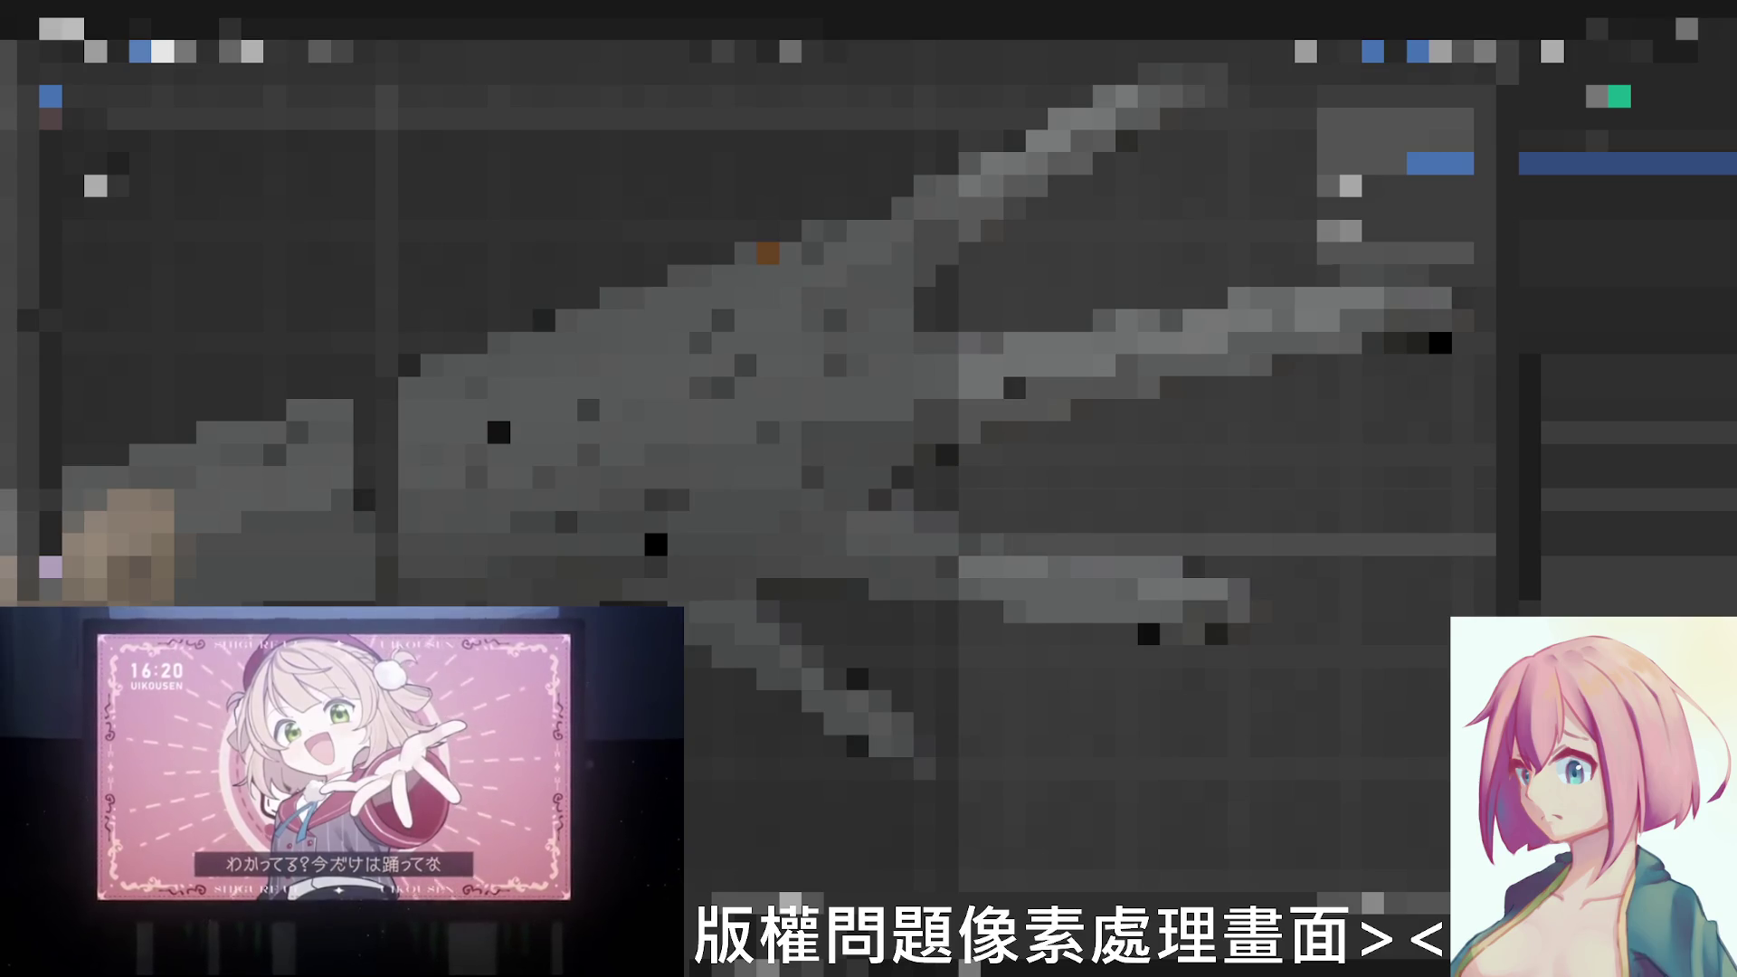
pyautogui.scroll(-3, 773, 449)
pyautogui.moveTo(815, 448); pyautogui.dragTo(922, 285, button='middle')
pyautogui.moveTo(869, 407)
pyautogui.mouseDown(button='middle')
pyautogui.moveTo(692, 383)
pyautogui.moveTo(854, 326)
pyautogui.moveTo(950, 373)
pyautogui.mouseUp(button='middle')
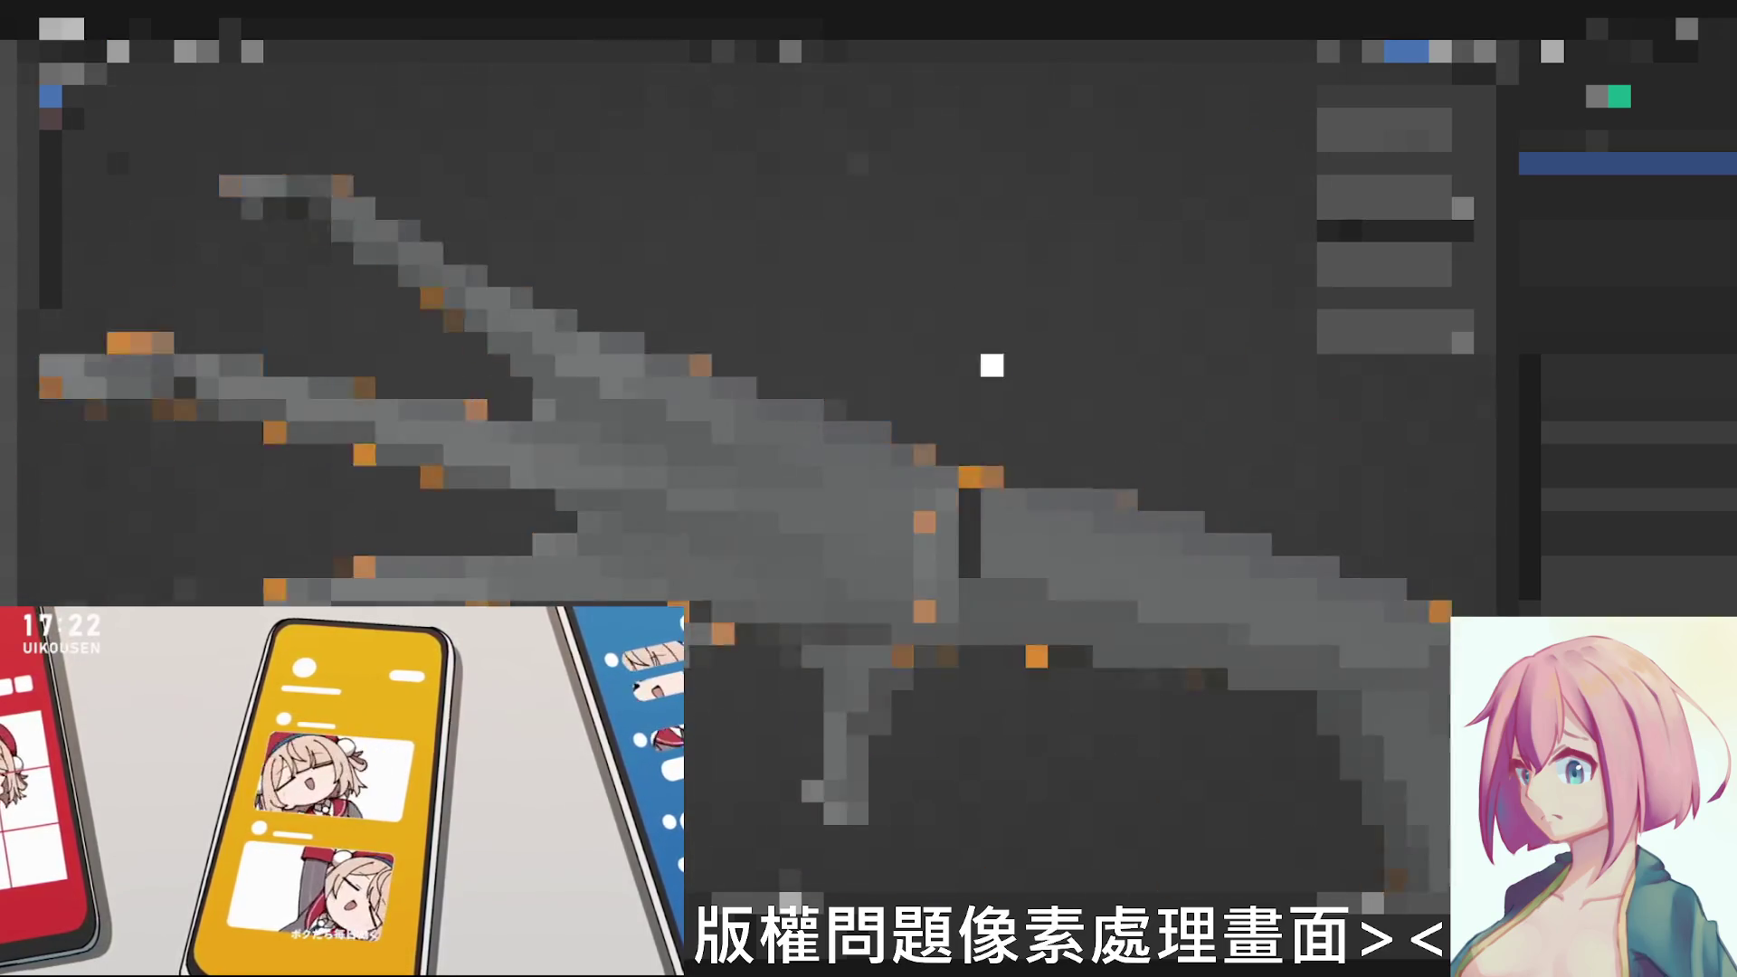
pyautogui.moveTo(1014, 455); pyautogui.dragTo(989, 361, button='middle')
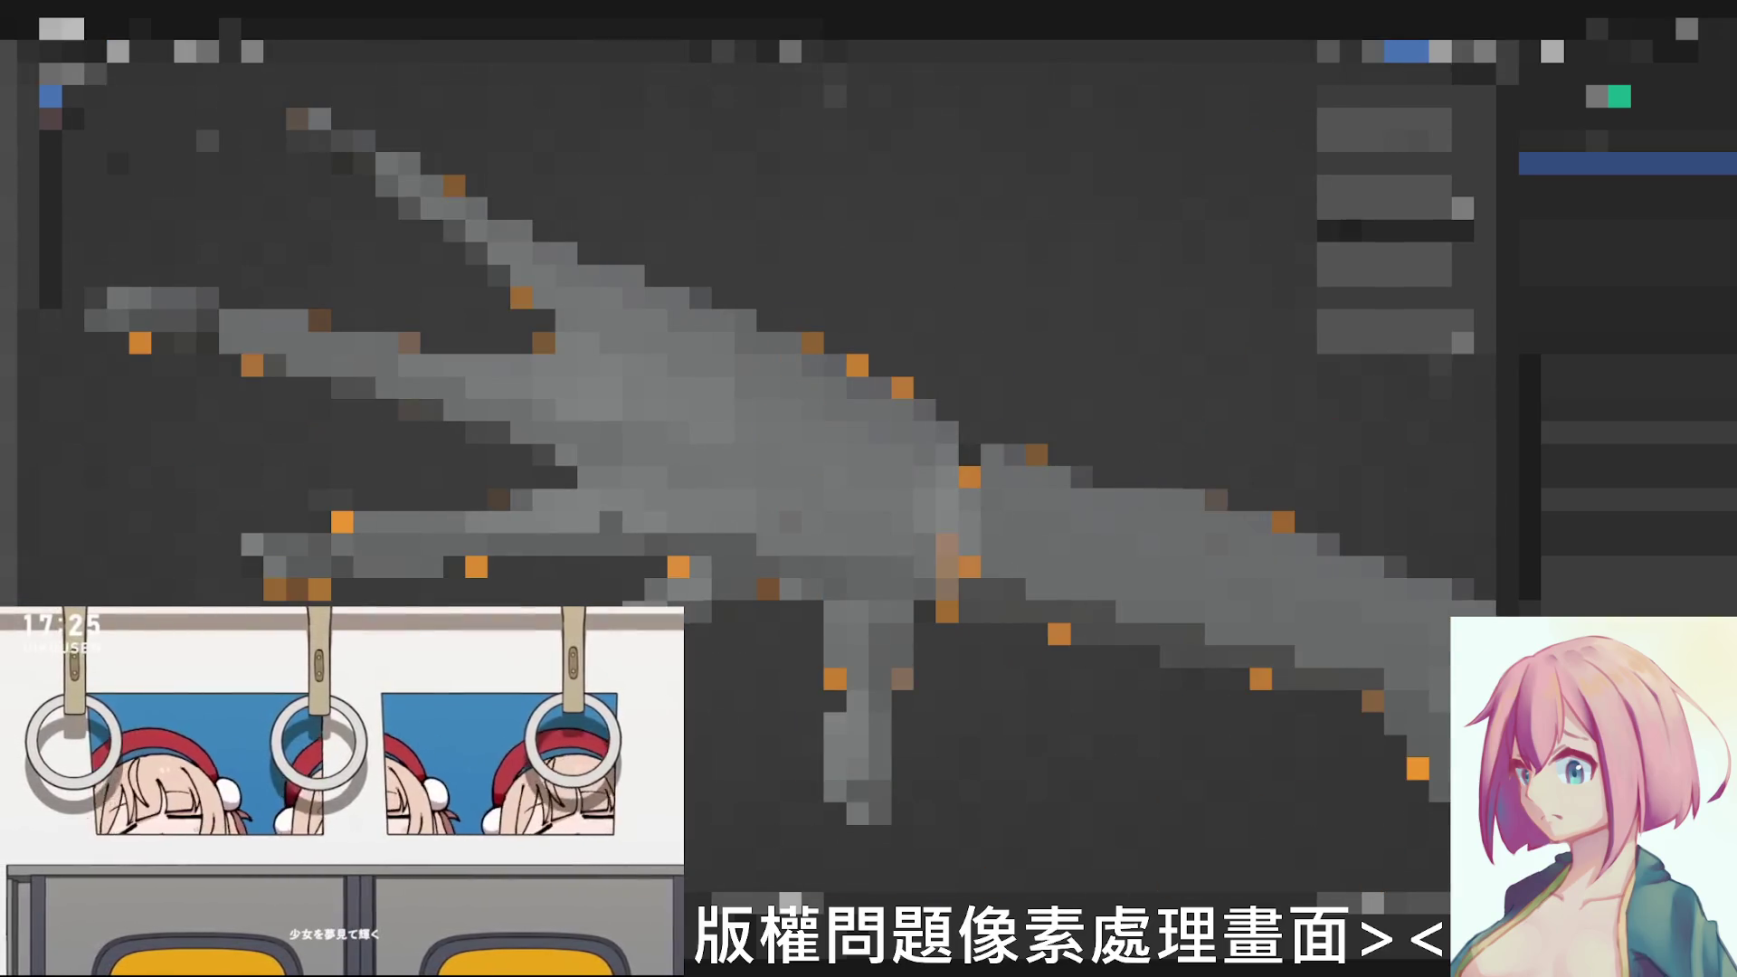
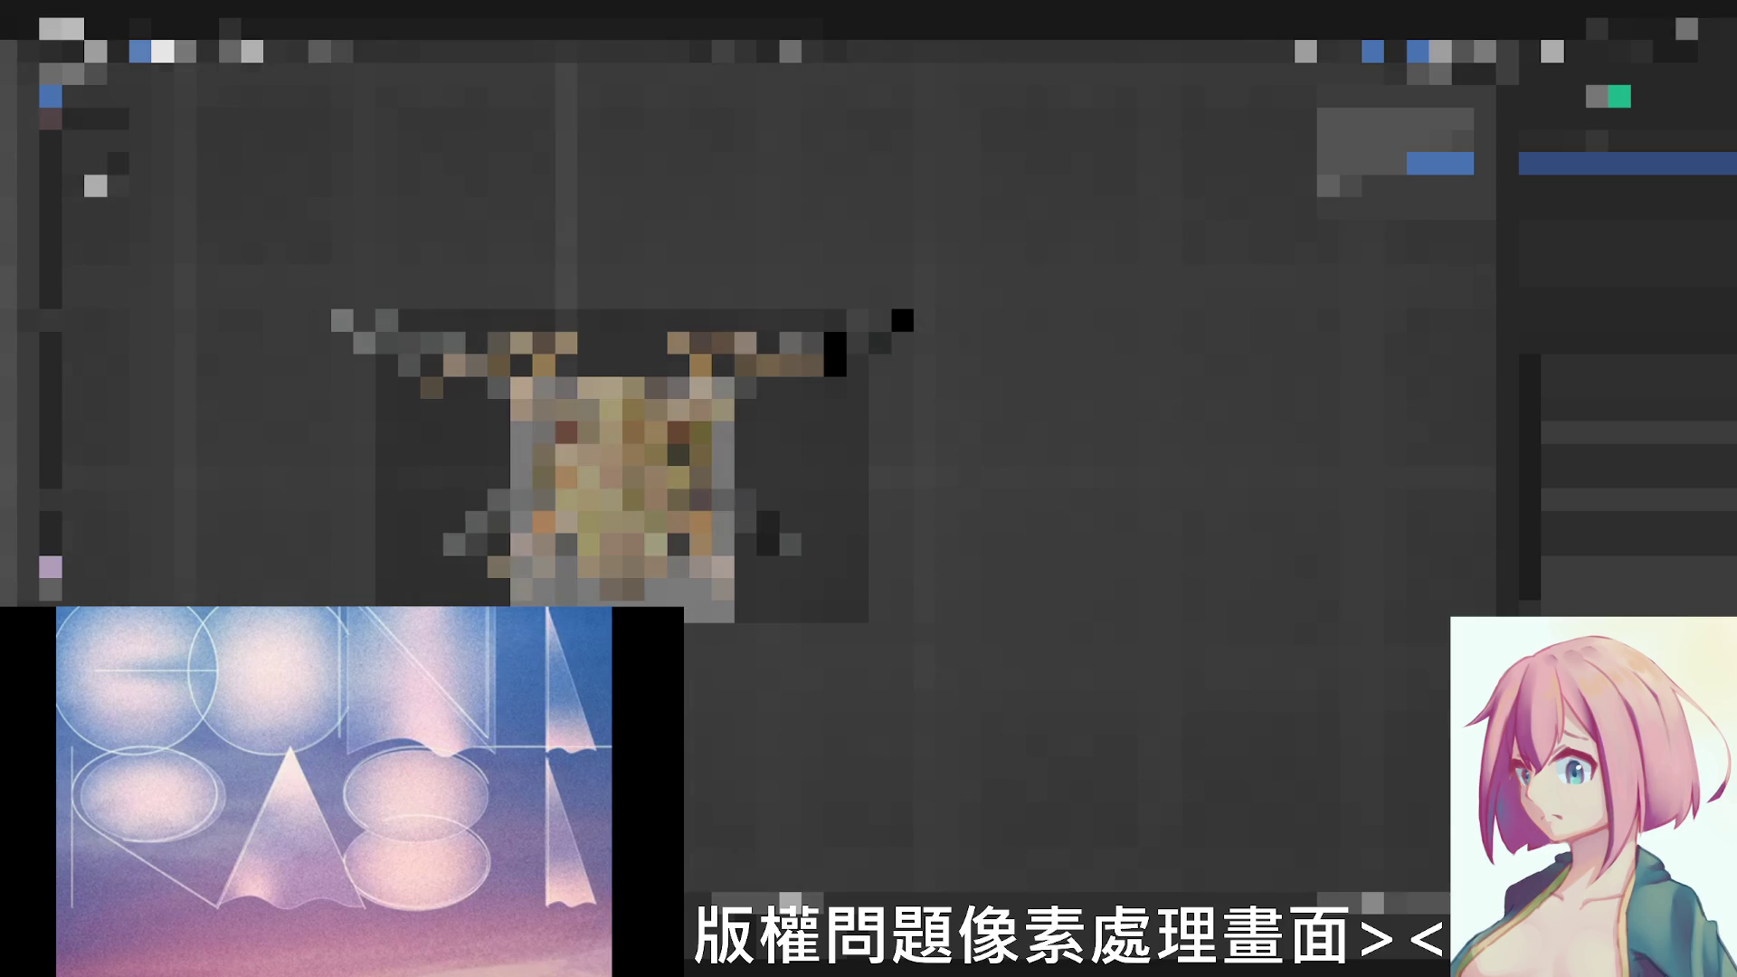
pyautogui.scroll(2, 756, 448)
pyautogui.scroll(3, 755, 448)
# Step: Orbit the viewport to view the character model from another side
pyautogui.moveTo(756, 448)
pyautogui.mouseDown(button='middle')
pyautogui.moveTo(705, 339)
pyautogui.moveTo(732, 475)
pyautogui.moveTo(841, 422)
pyautogui.moveTo(897, 475)
pyautogui.mouseUp(button='middle')
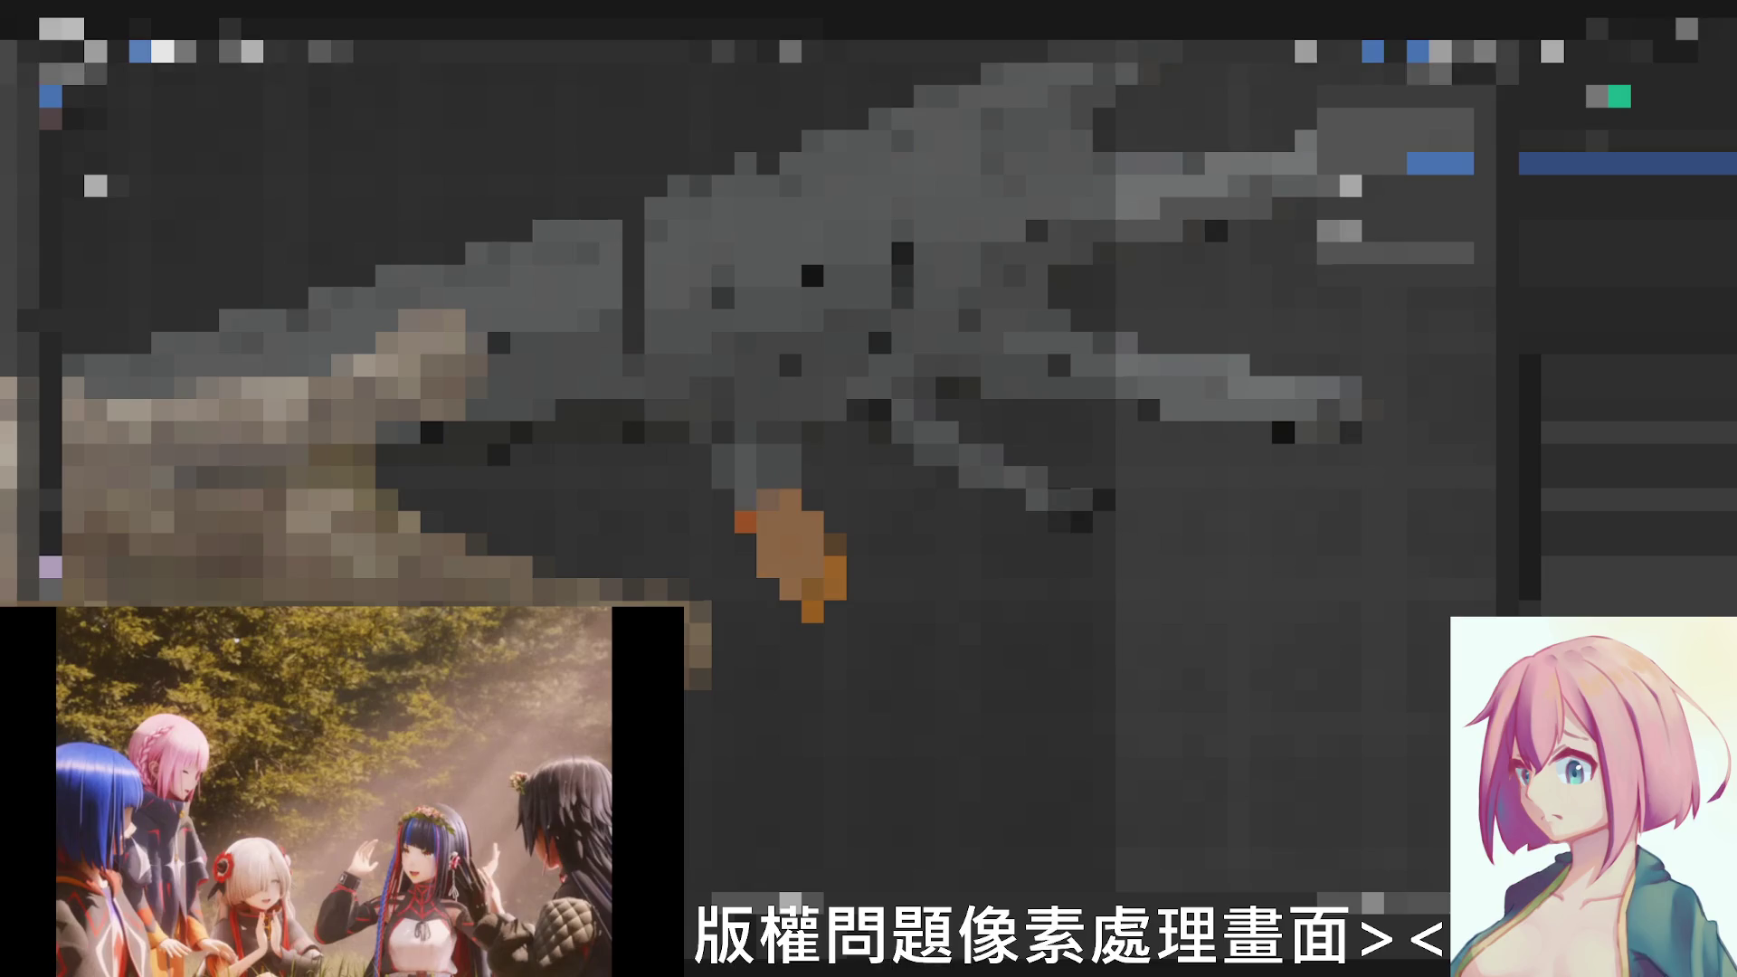
pyautogui.scroll(-2, 760, 407)
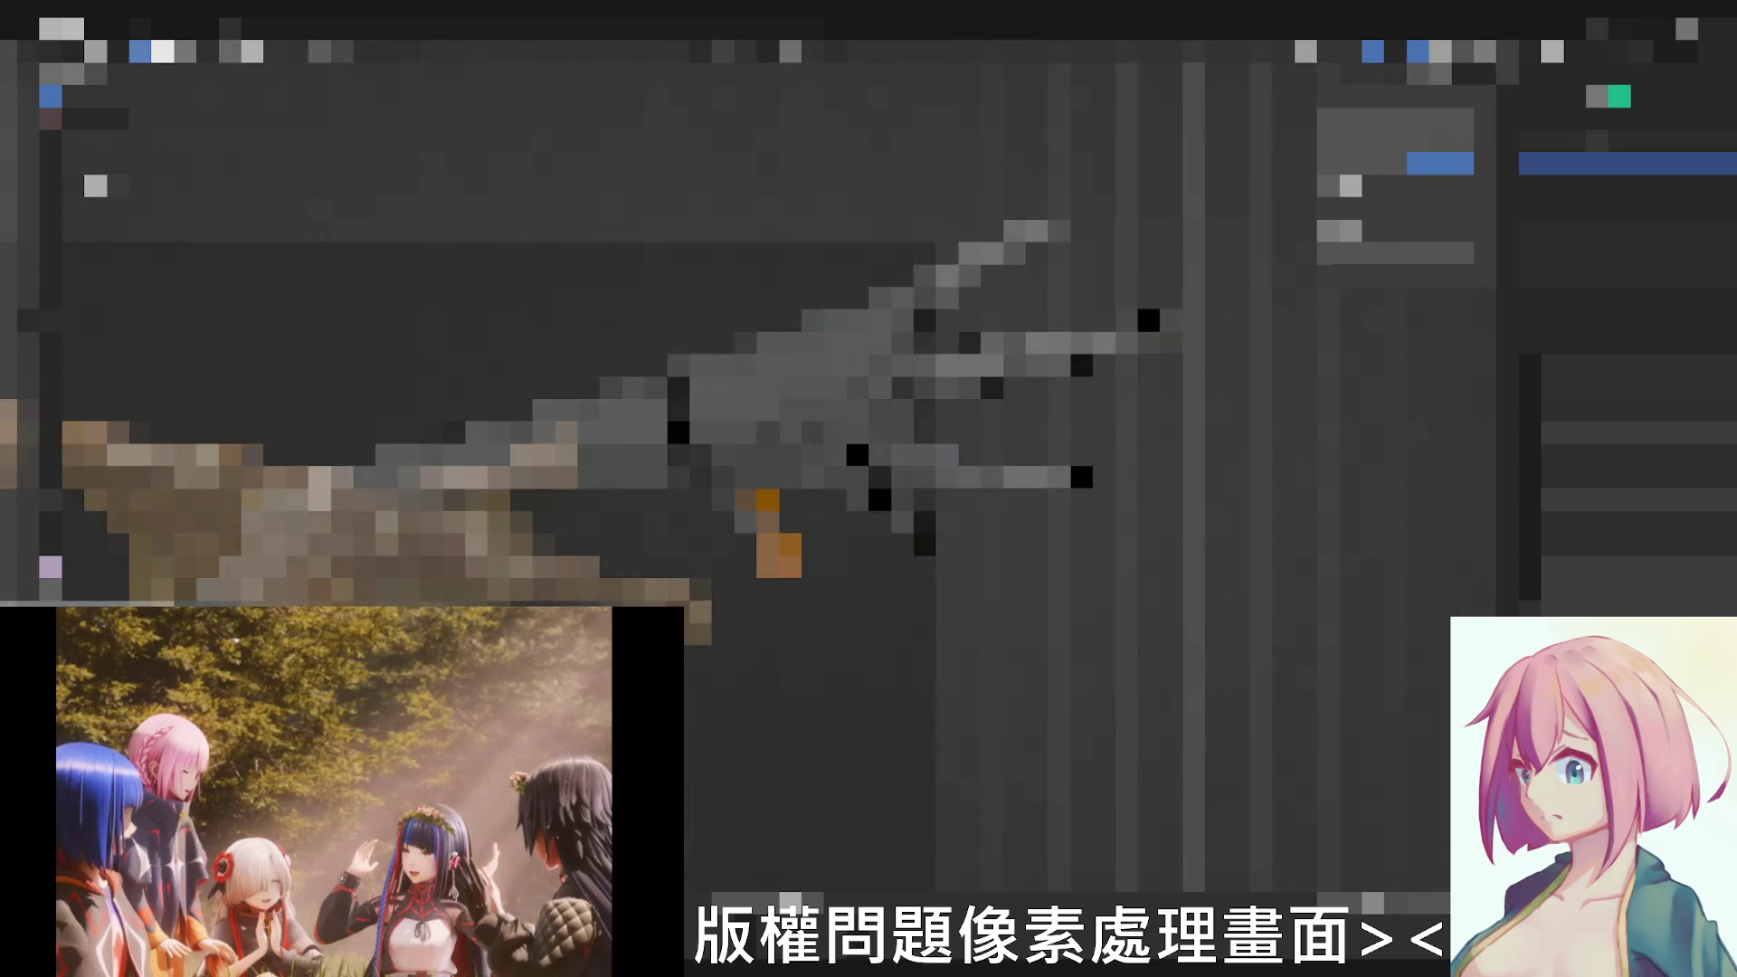
pyautogui.scroll(-2, 761, 407)
pyautogui.scroll(-2, 760, 408)
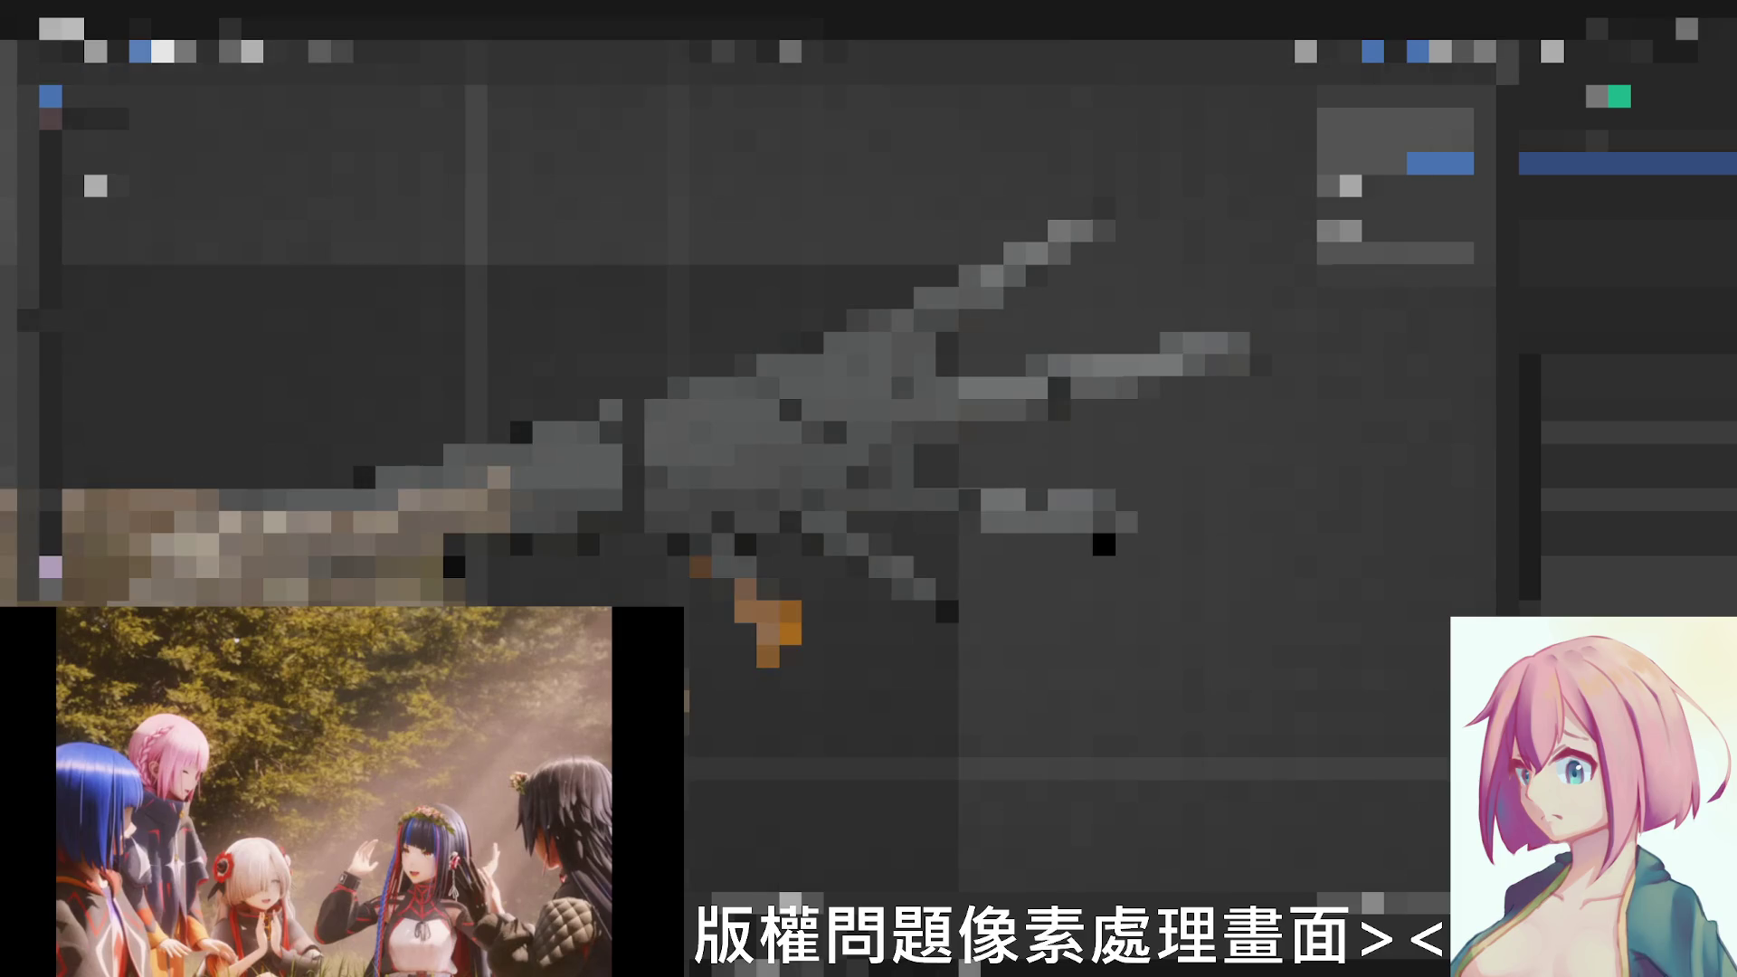
pyautogui.scroll(2, 869, 408)
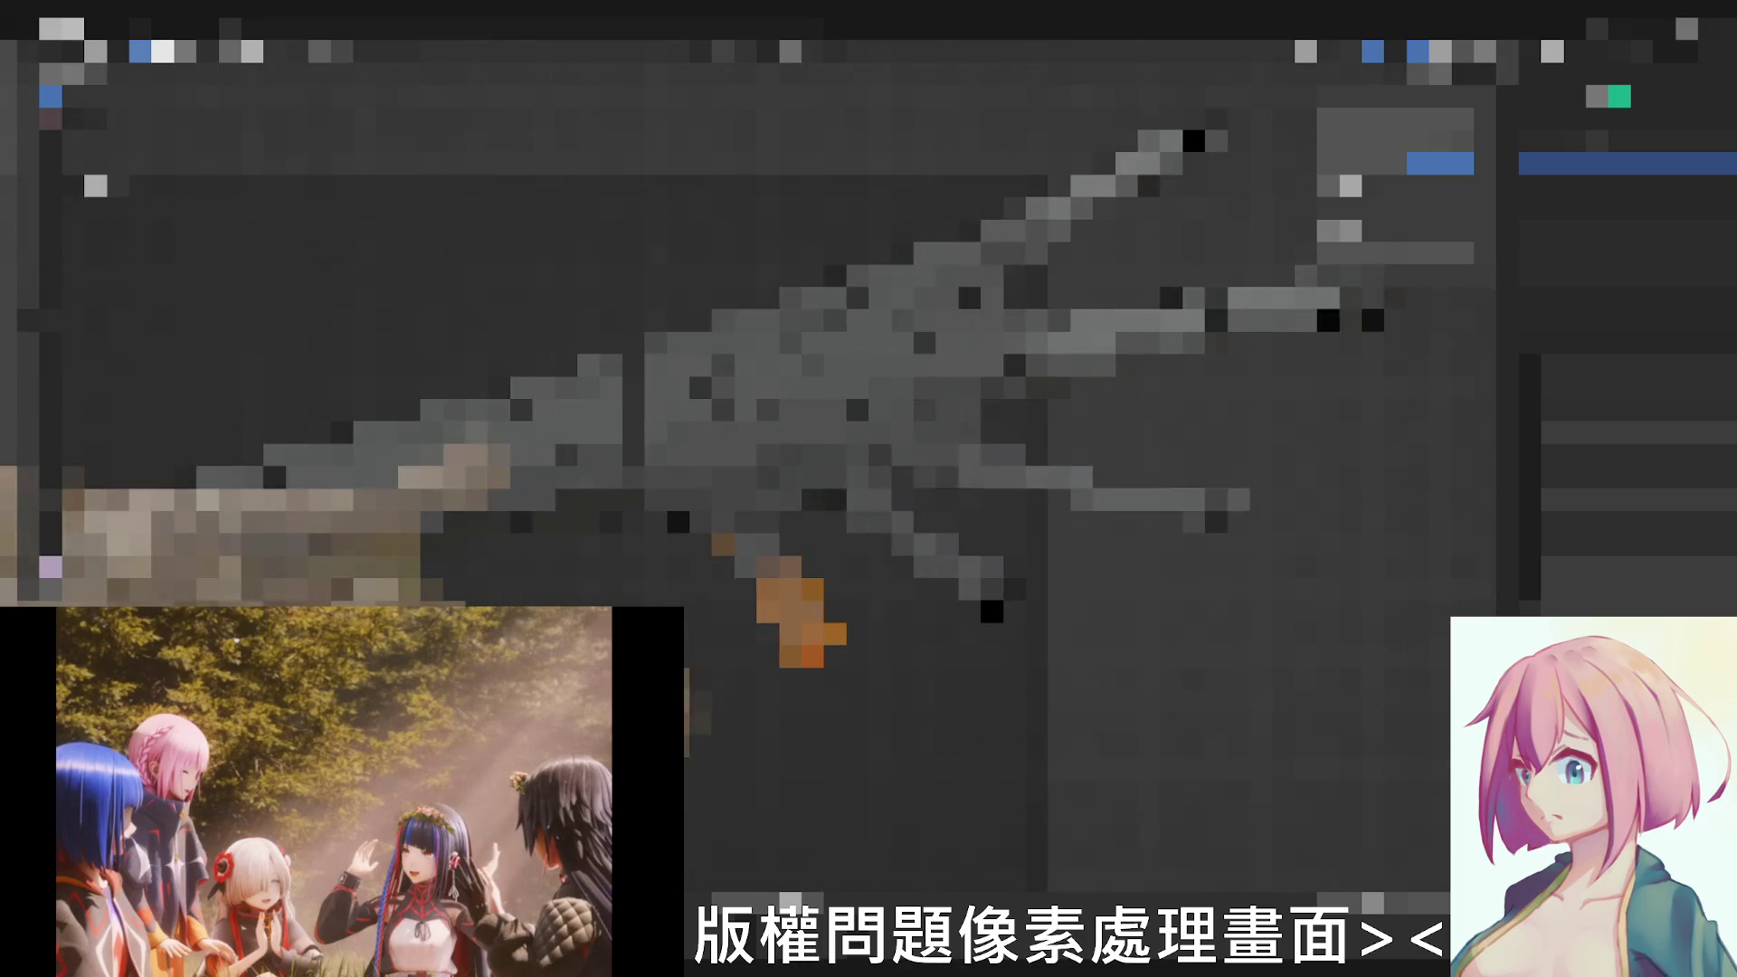
pyautogui.scroll(2, 868, 407)
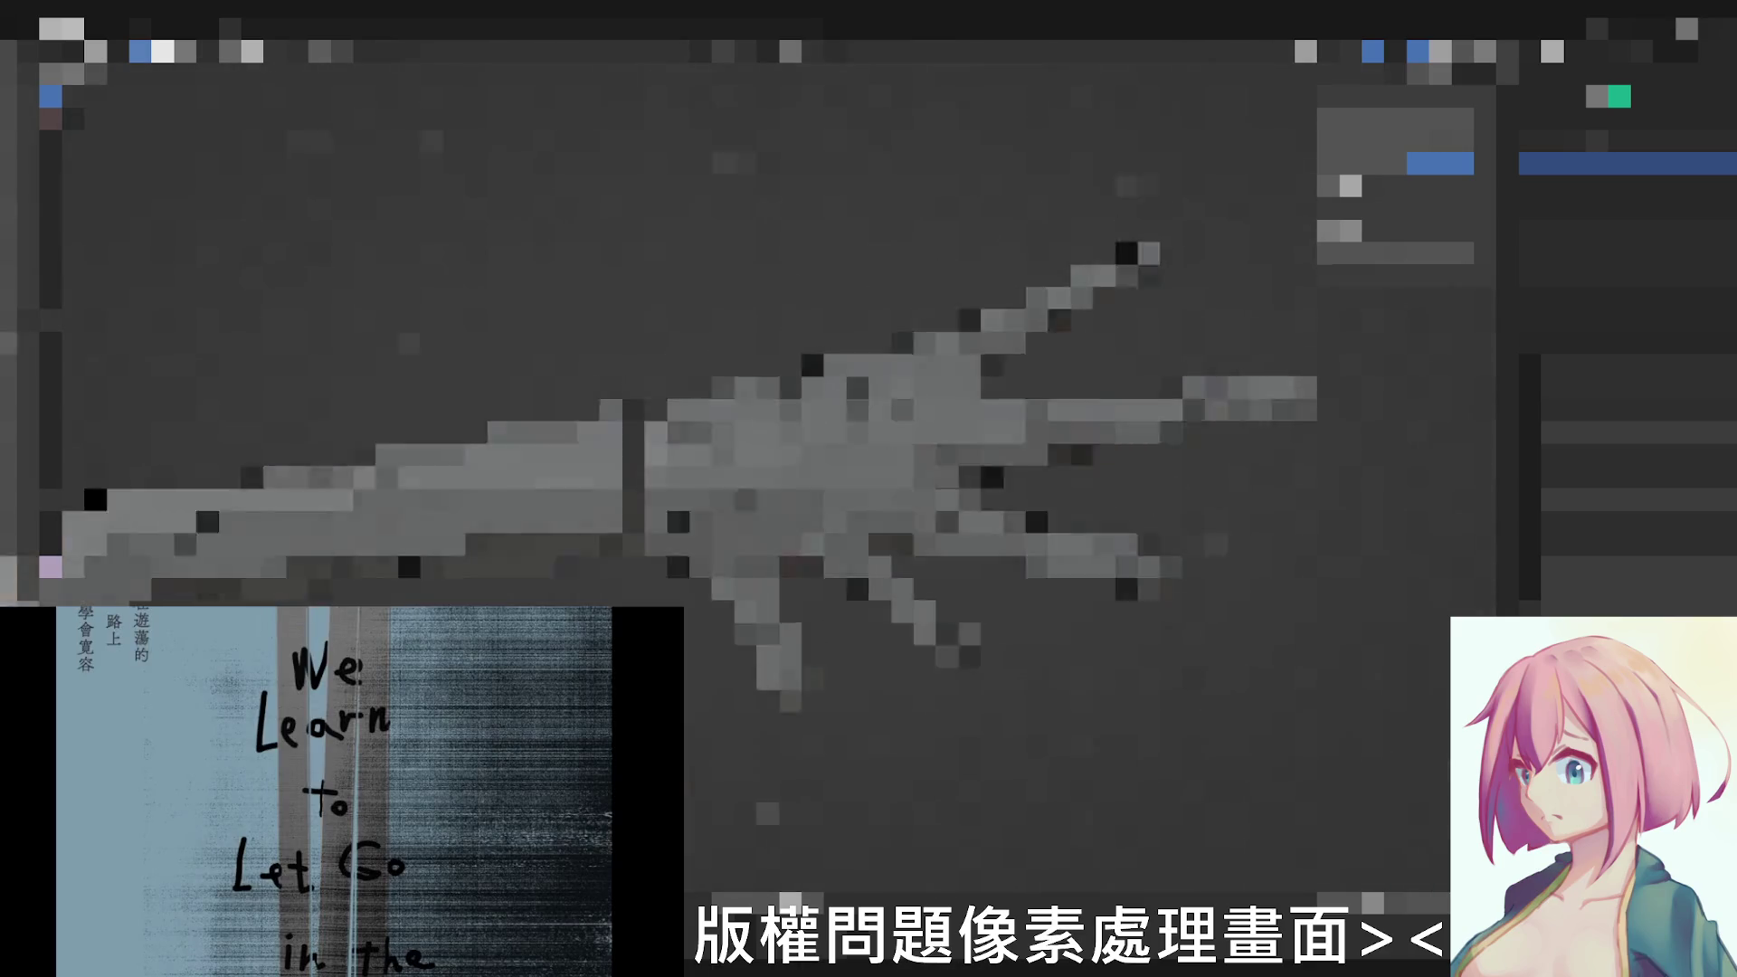
# Step: Orbit the model through diagonal, lengthwise, flat and low viewpoints to inspect its long limb
pyautogui.moveTo(815, 407)
pyautogui.mouseDown(button='middle')
pyautogui.moveTo(814, 610)
pyautogui.moveTo(868, 408)
pyautogui.mouseUp(button='middle')
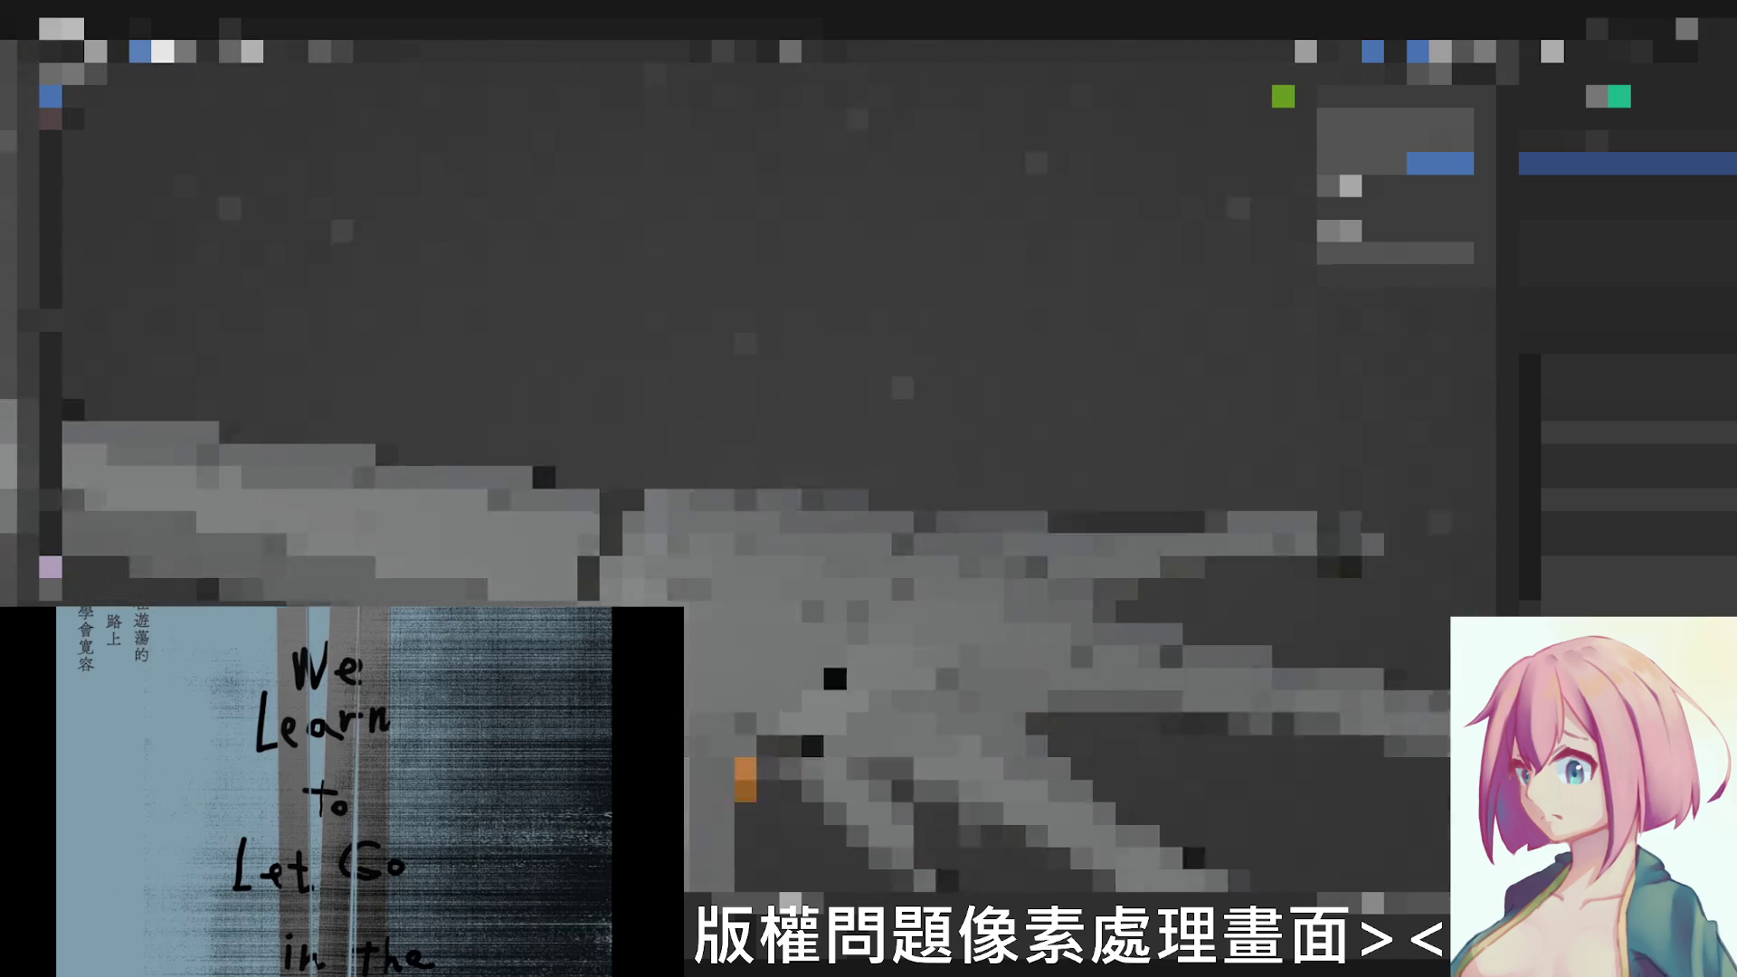
pyautogui.moveTo(868, 612)
pyautogui.mouseDown(button='middle')
pyautogui.moveTo(870, 407)
pyautogui.moveTo(870, 489)
pyautogui.mouseUp(button='middle')
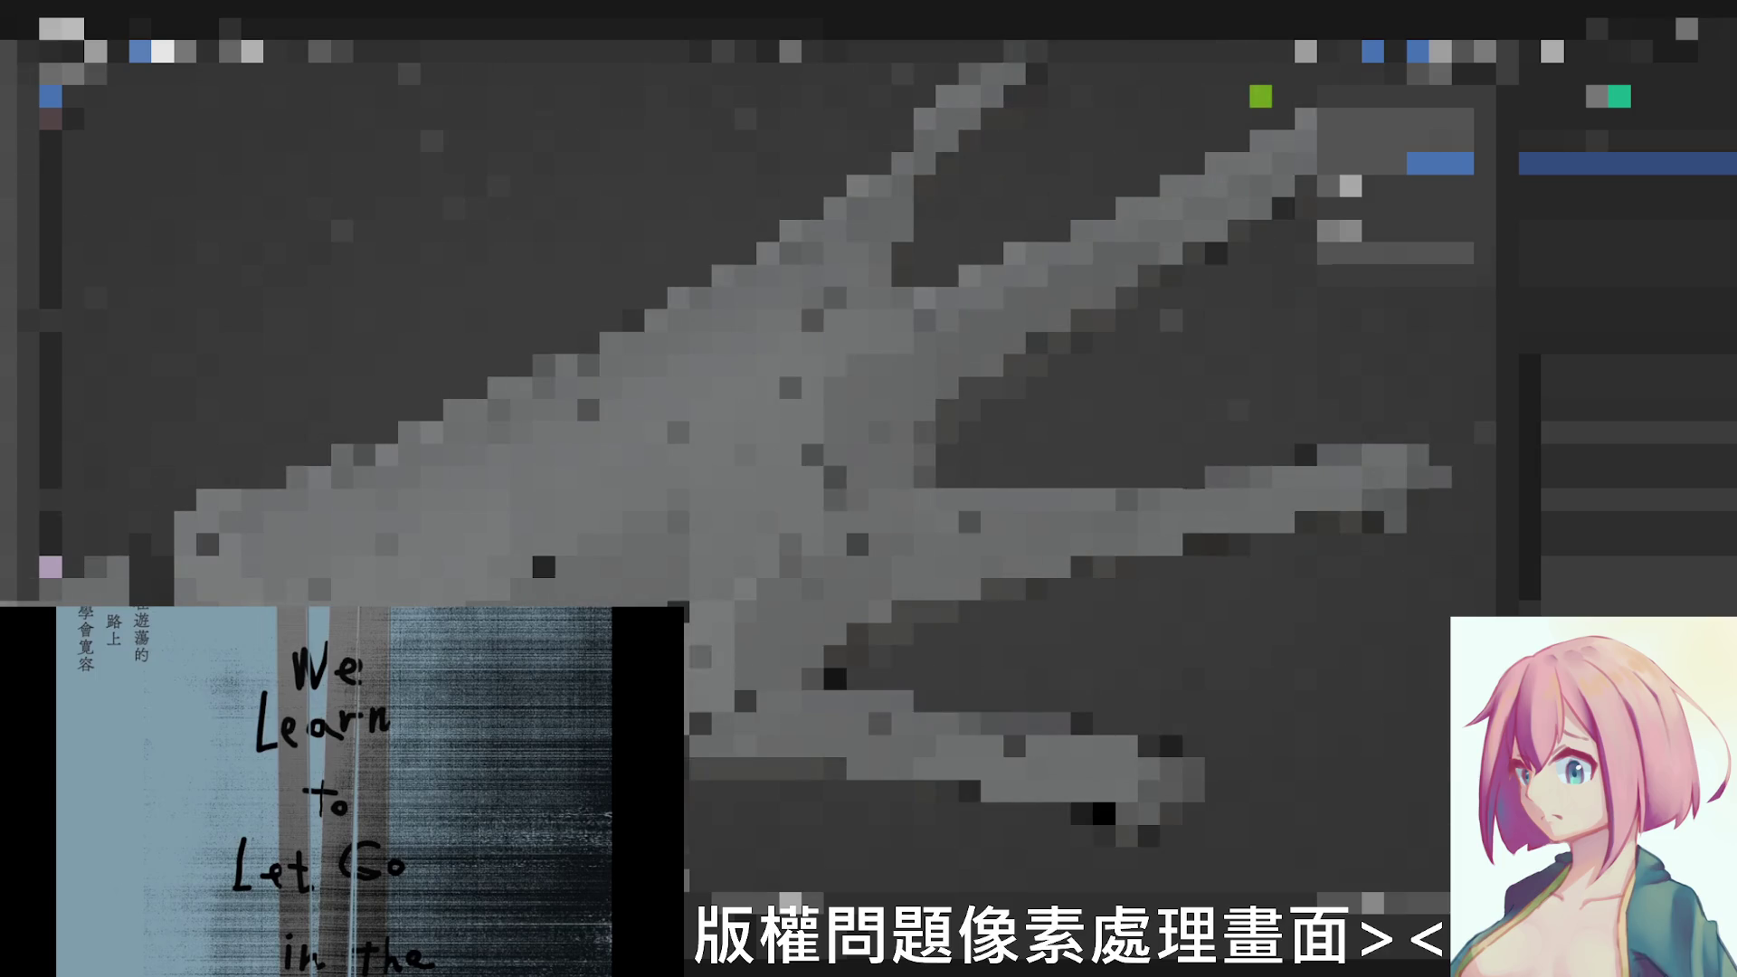
pyautogui.moveTo(869, 408)
pyautogui.mouseDown(button='middle')
pyautogui.moveTo(869, 544)
pyautogui.moveTo(868, 449)
pyautogui.moveTo(896, 461)
pyautogui.moveTo(950, 380)
pyautogui.mouseUp(button='middle')
pyautogui.moveTo(853, 652)
pyautogui.mouseDown(button='middle')
pyautogui.moveTo(787, 686)
pyautogui.moveTo(821, 668)
pyautogui.mouseUp(button='middle')
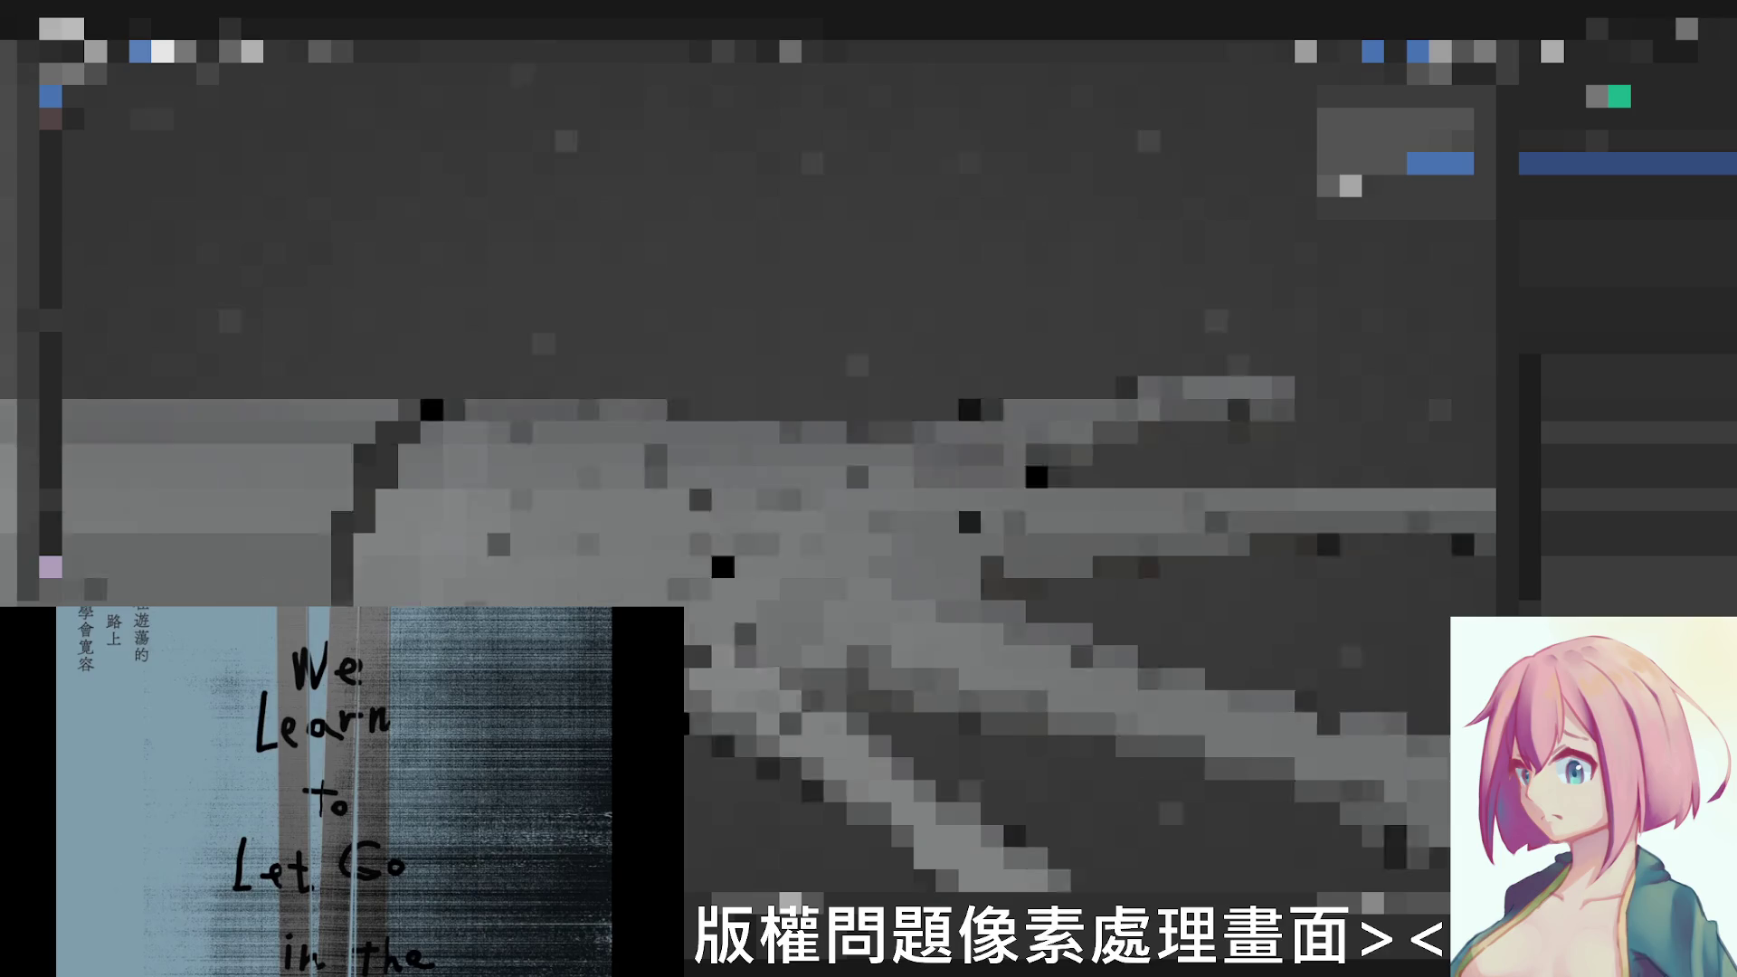
pyautogui.moveTo(821, 668); pyautogui.dragTo(832, 658, button='middle')
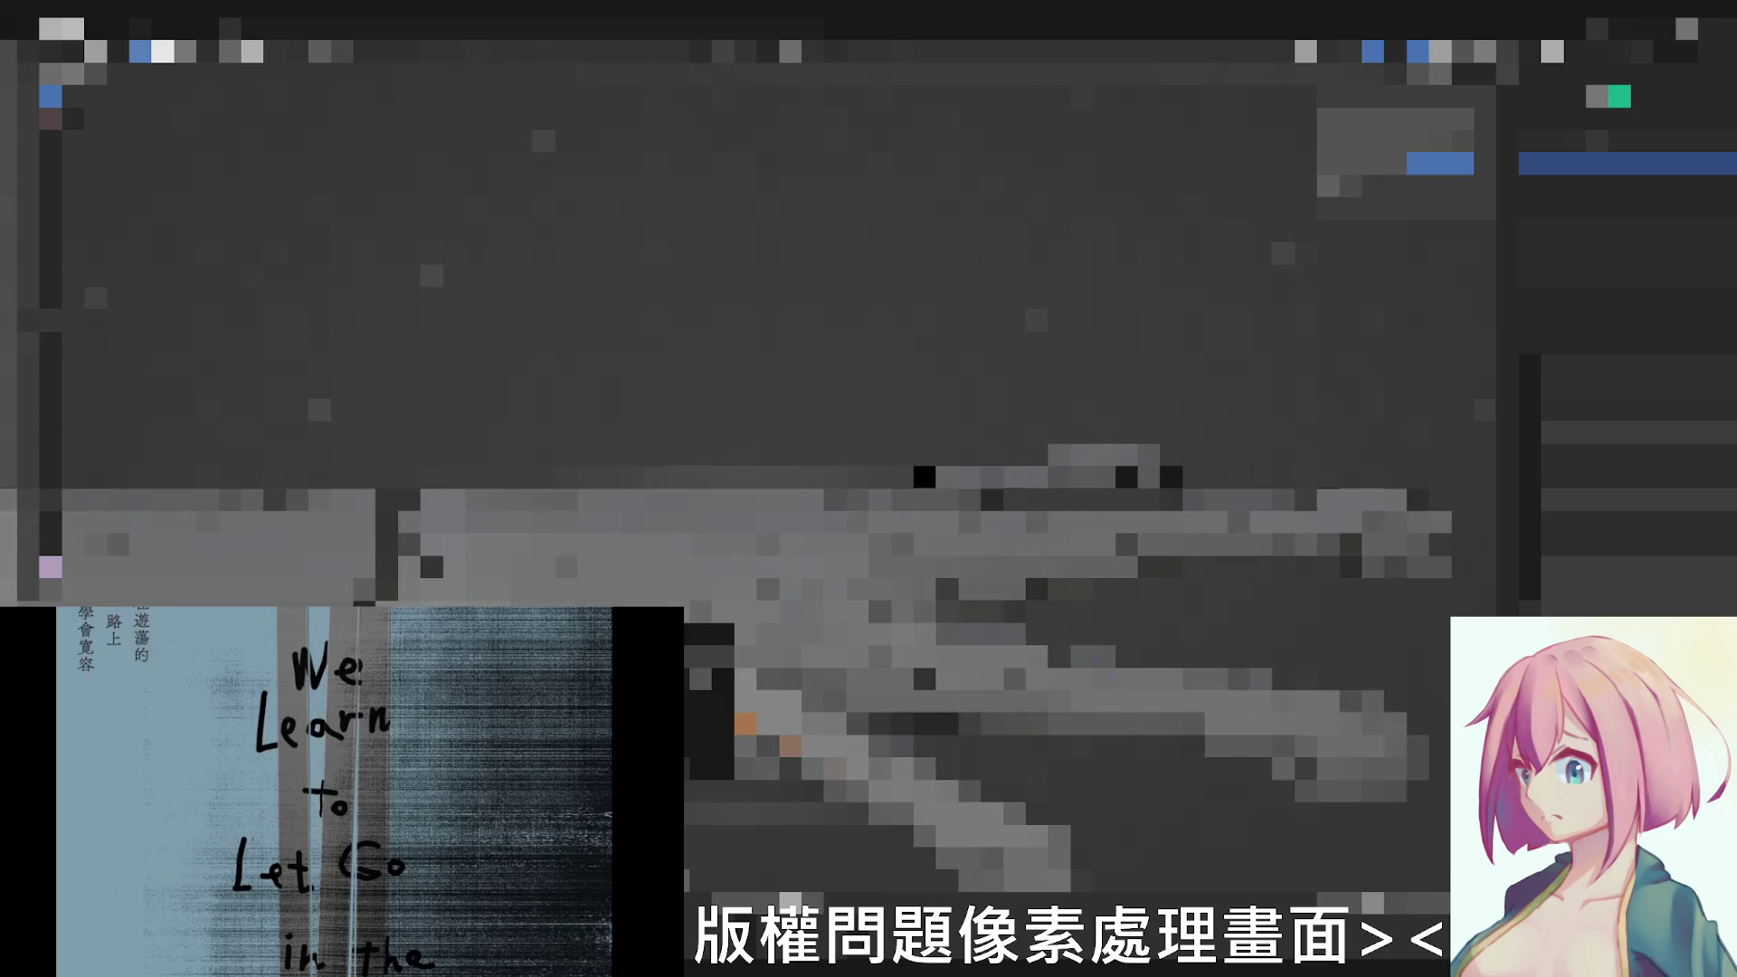
pyautogui.moveTo(821, 668)
pyautogui.mouseDown(button='middle')
pyautogui.moveTo(842, 652)
pyautogui.moveTo(841, 597)
pyautogui.mouseUp(button='middle')
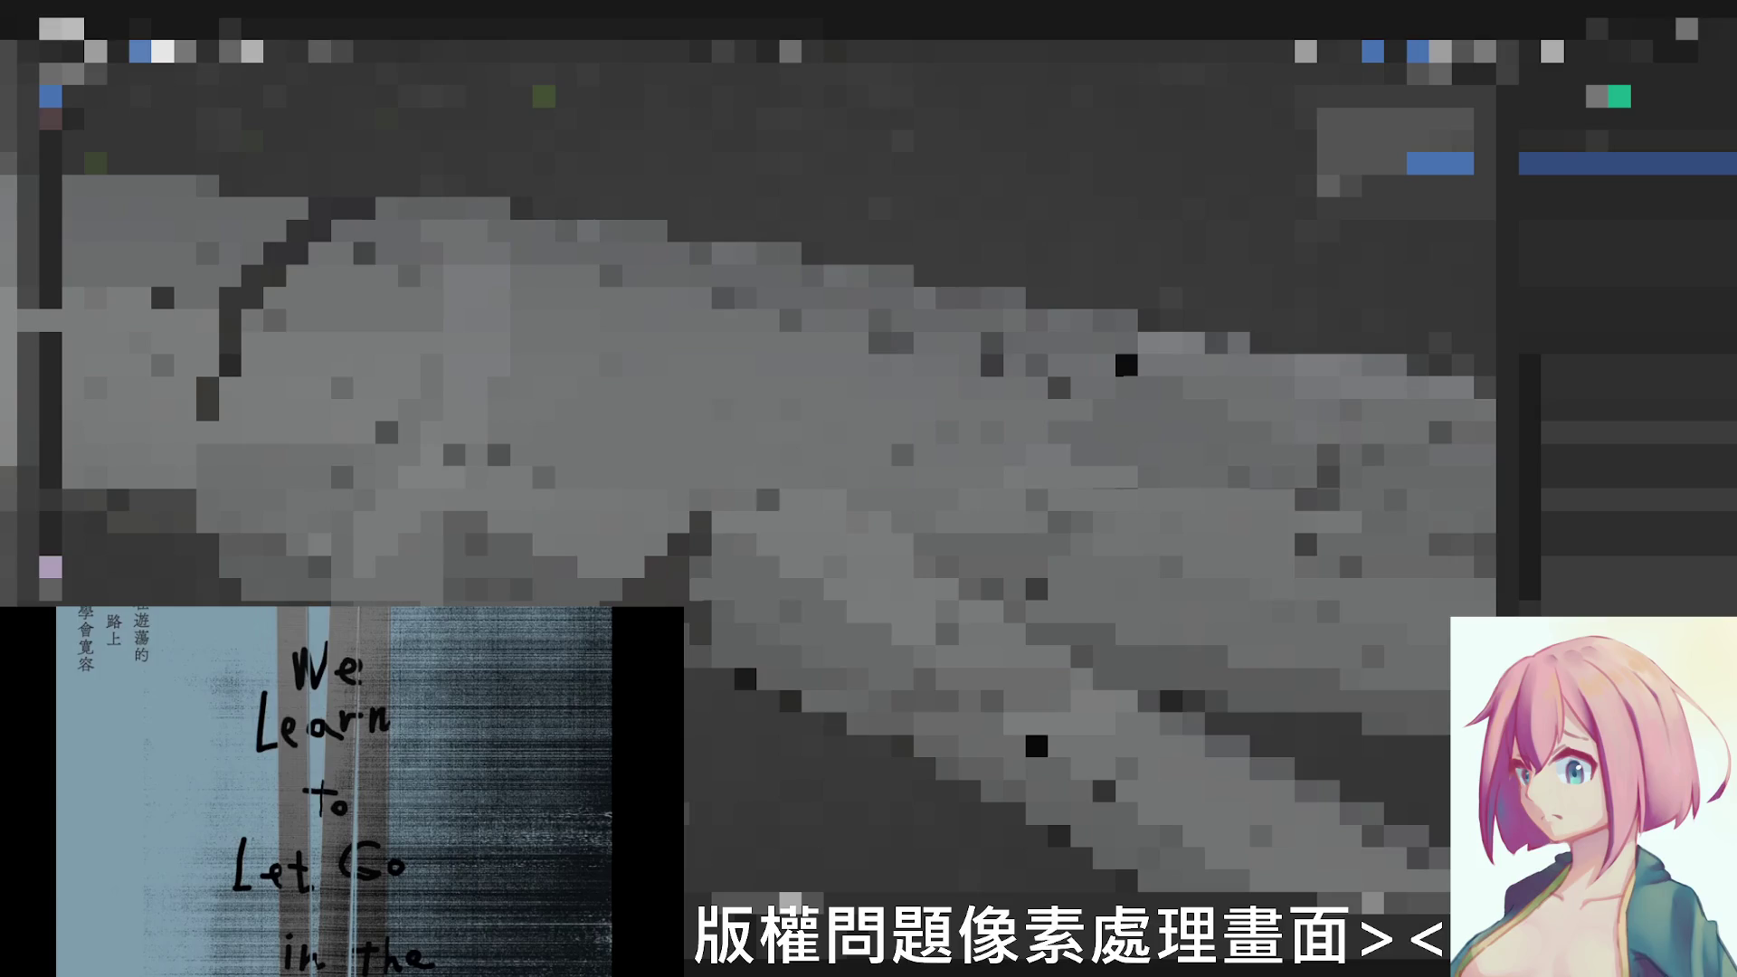
pyautogui.moveTo(767, 499)
pyautogui.mouseDown(button='middle')
pyautogui.moveTo(701, 700)
pyautogui.moveTo(802, 724)
pyautogui.moveTo(811, 701)
pyautogui.moveTo(700, 701)
pyautogui.moveTo(706, 638)
pyautogui.mouseUp(button='middle')
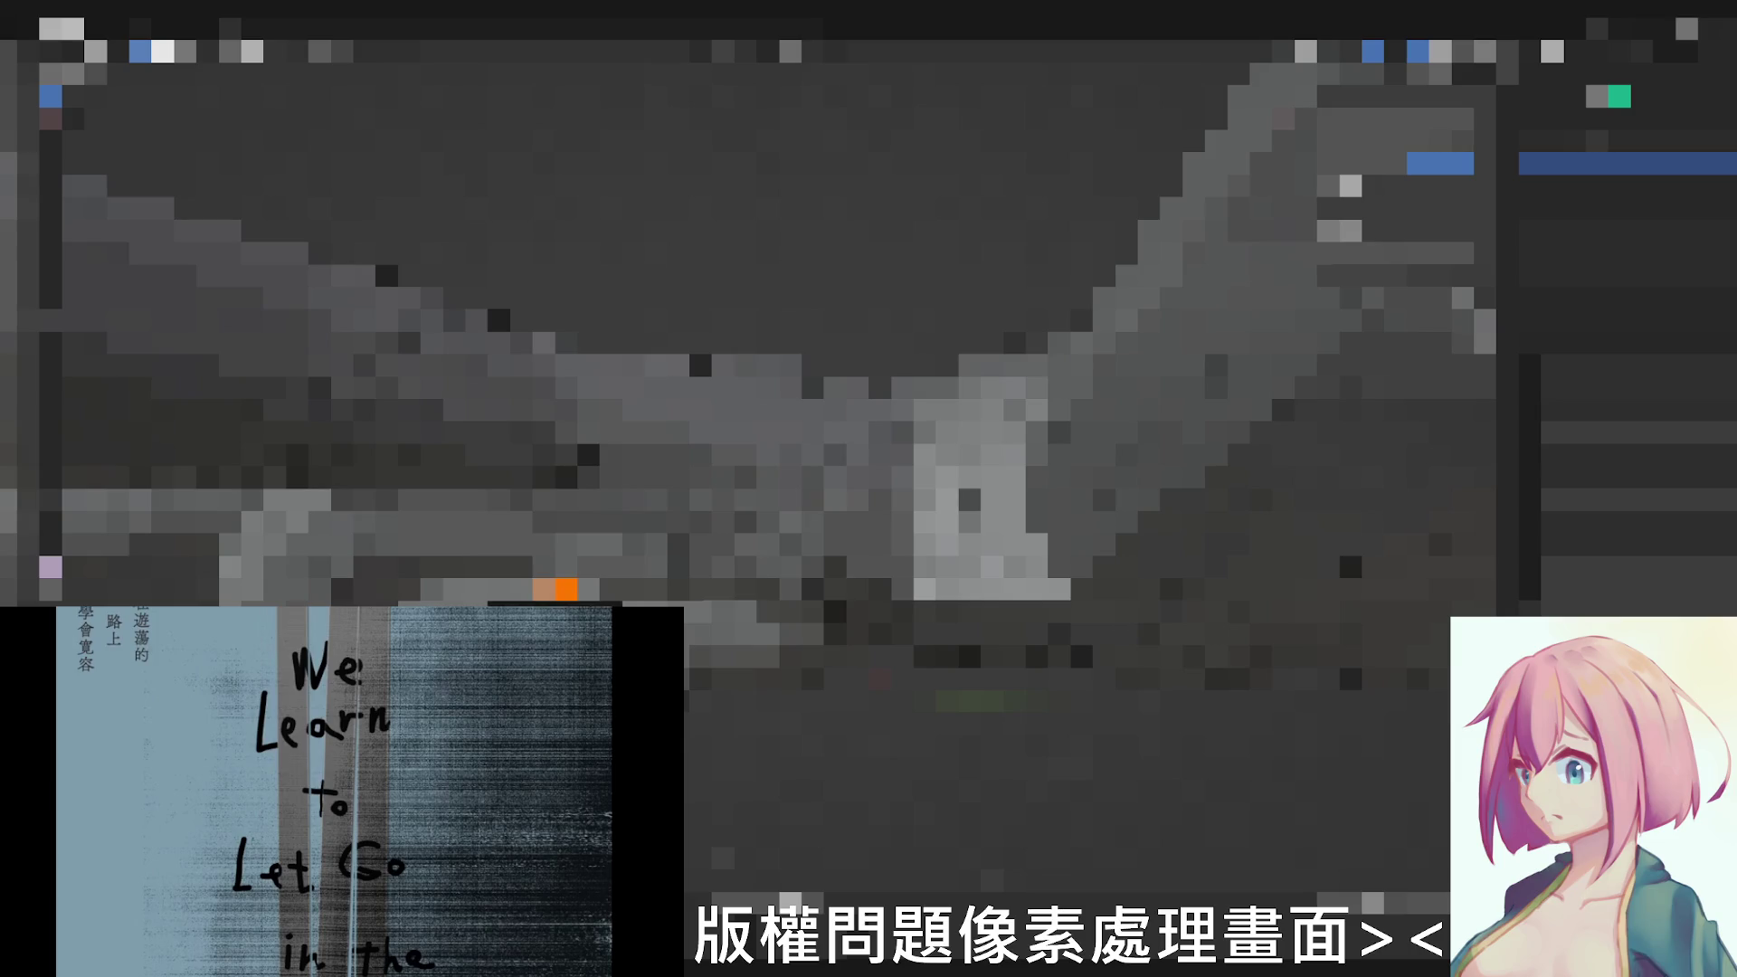
# Step: Orbit the viewport so the model's hand-like part faces the viewer
pyautogui.moveTo(557, 590)
pyautogui.mouseDown(button='middle')
pyautogui.moveTo(767, 699)
pyautogui.moveTo(1004, 516)
pyautogui.moveTo(765, 585)
pyautogui.moveTo(737, 496)
pyautogui.moveTo(931, 542)
pyautogui.moveTo(746, 474)
pyautogui.moveTo(856, 388)
pyautogui.mouseUp(button='middle')
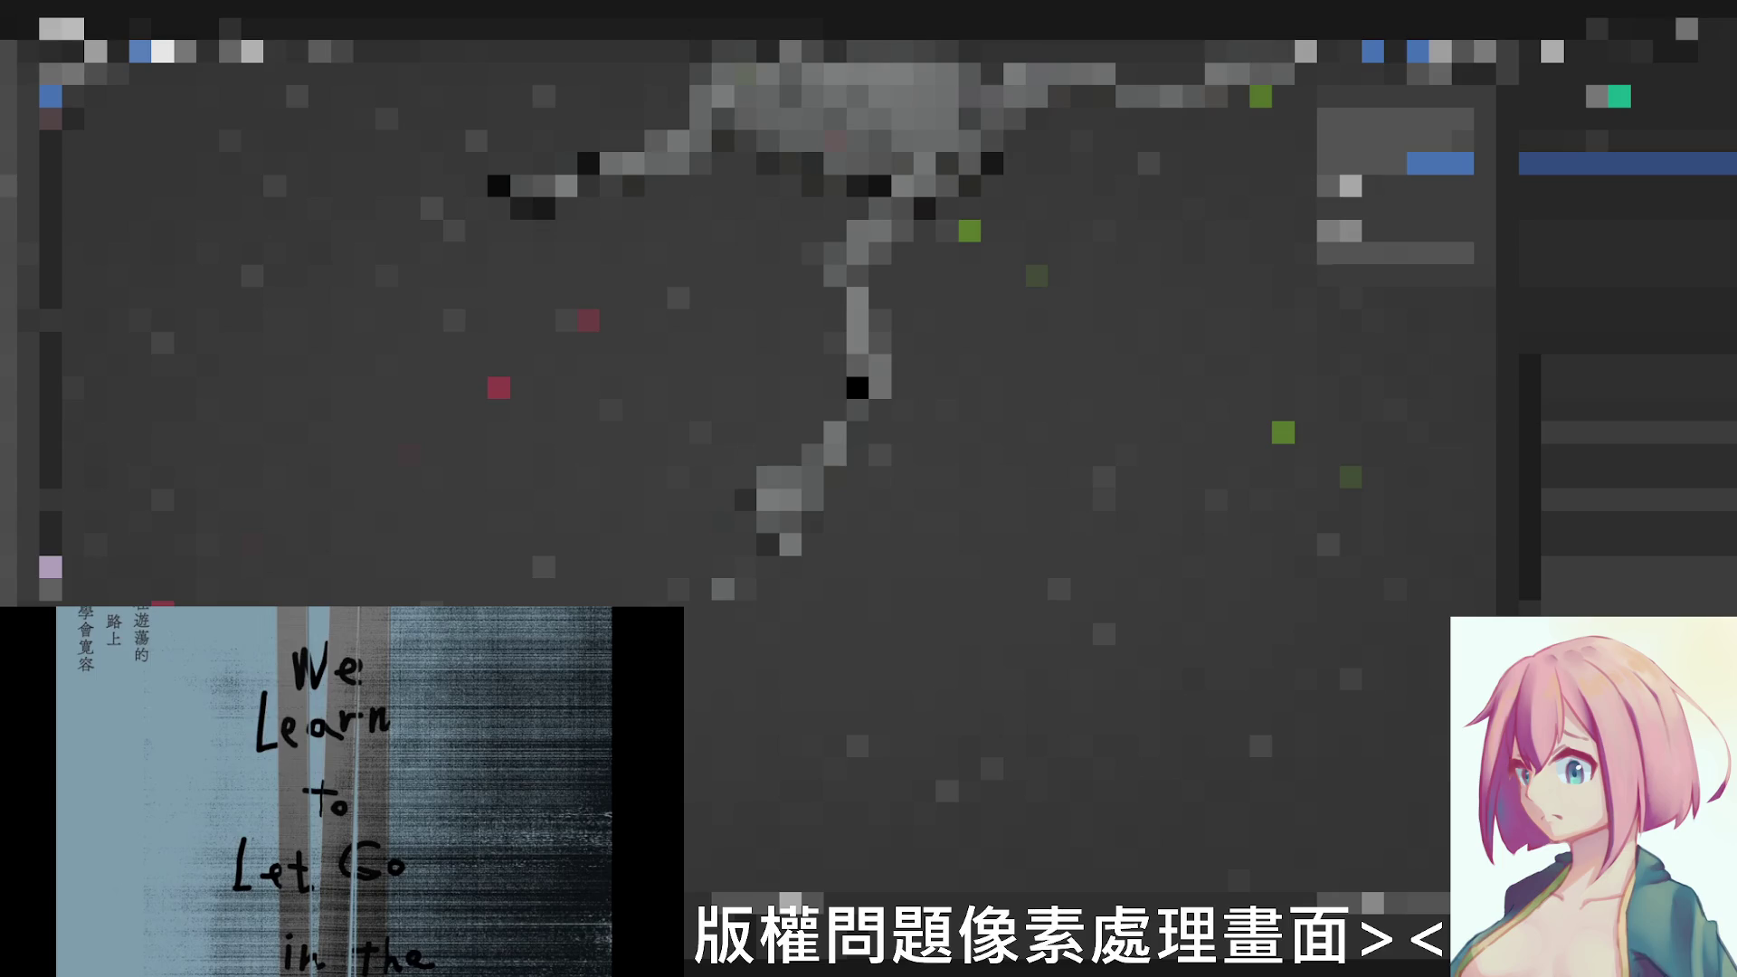
# Step: Frame the whole figure, select a model part and check it from front and side numpad views
pyautogui.moveTo(869, 340); pyautogui.dragTo(542, 407, button='middle')
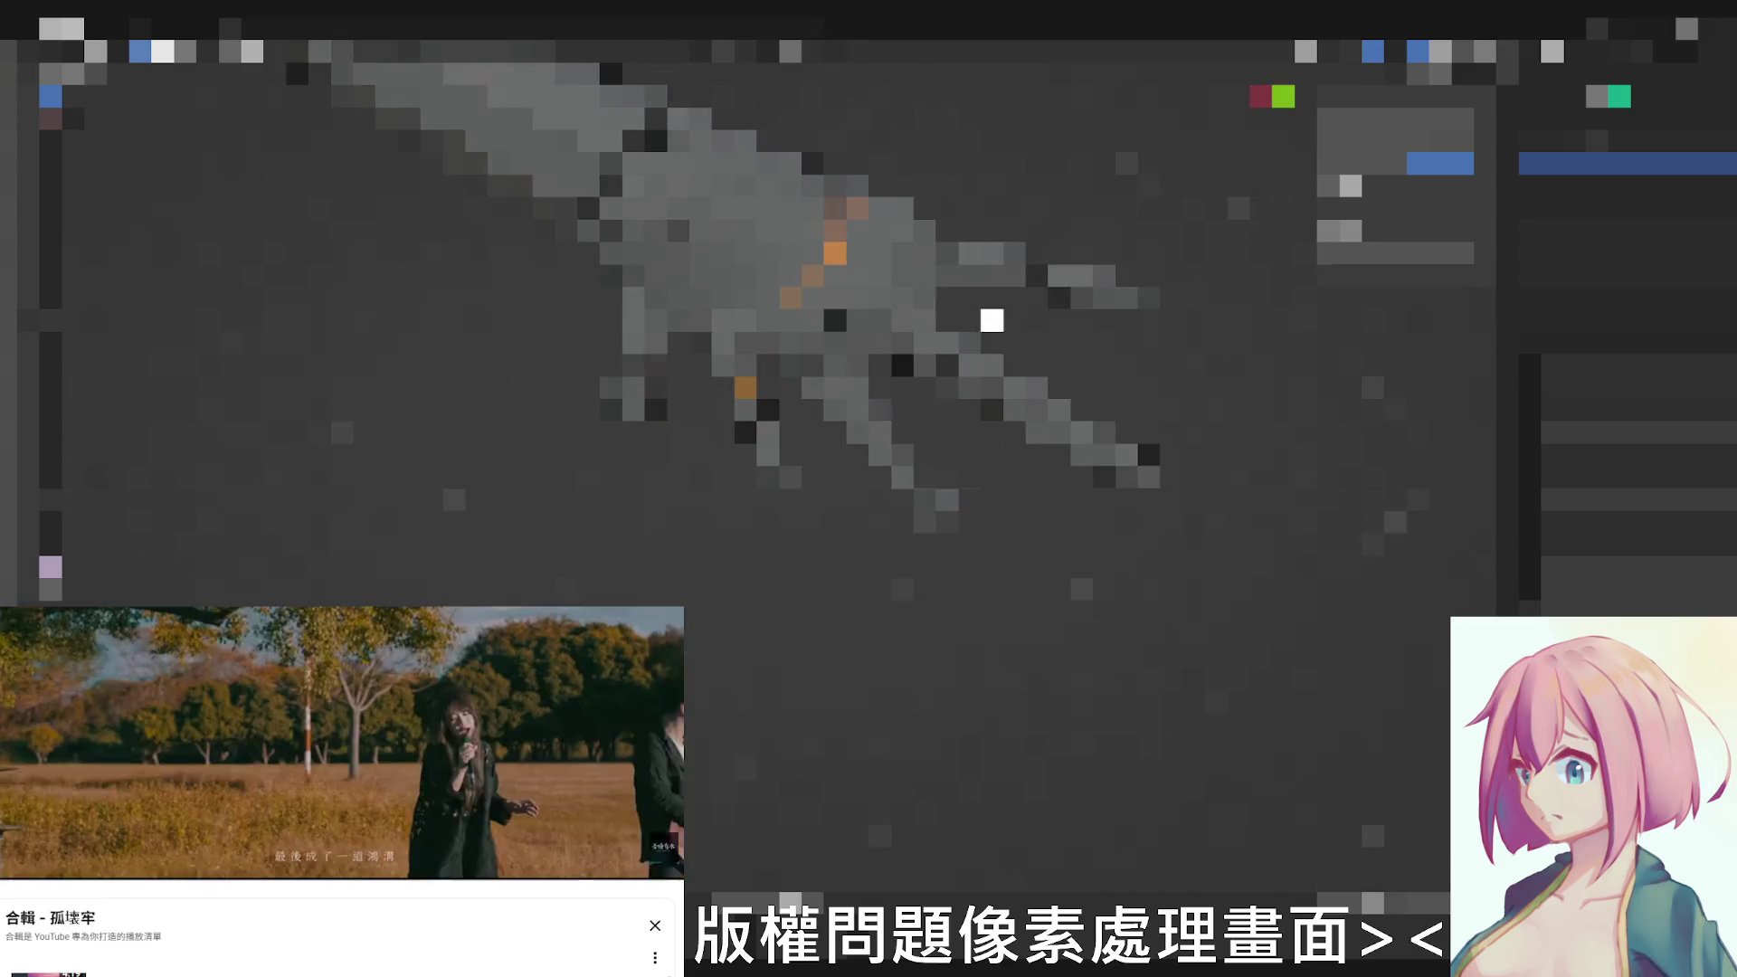
pyautogui.click(724, 341)
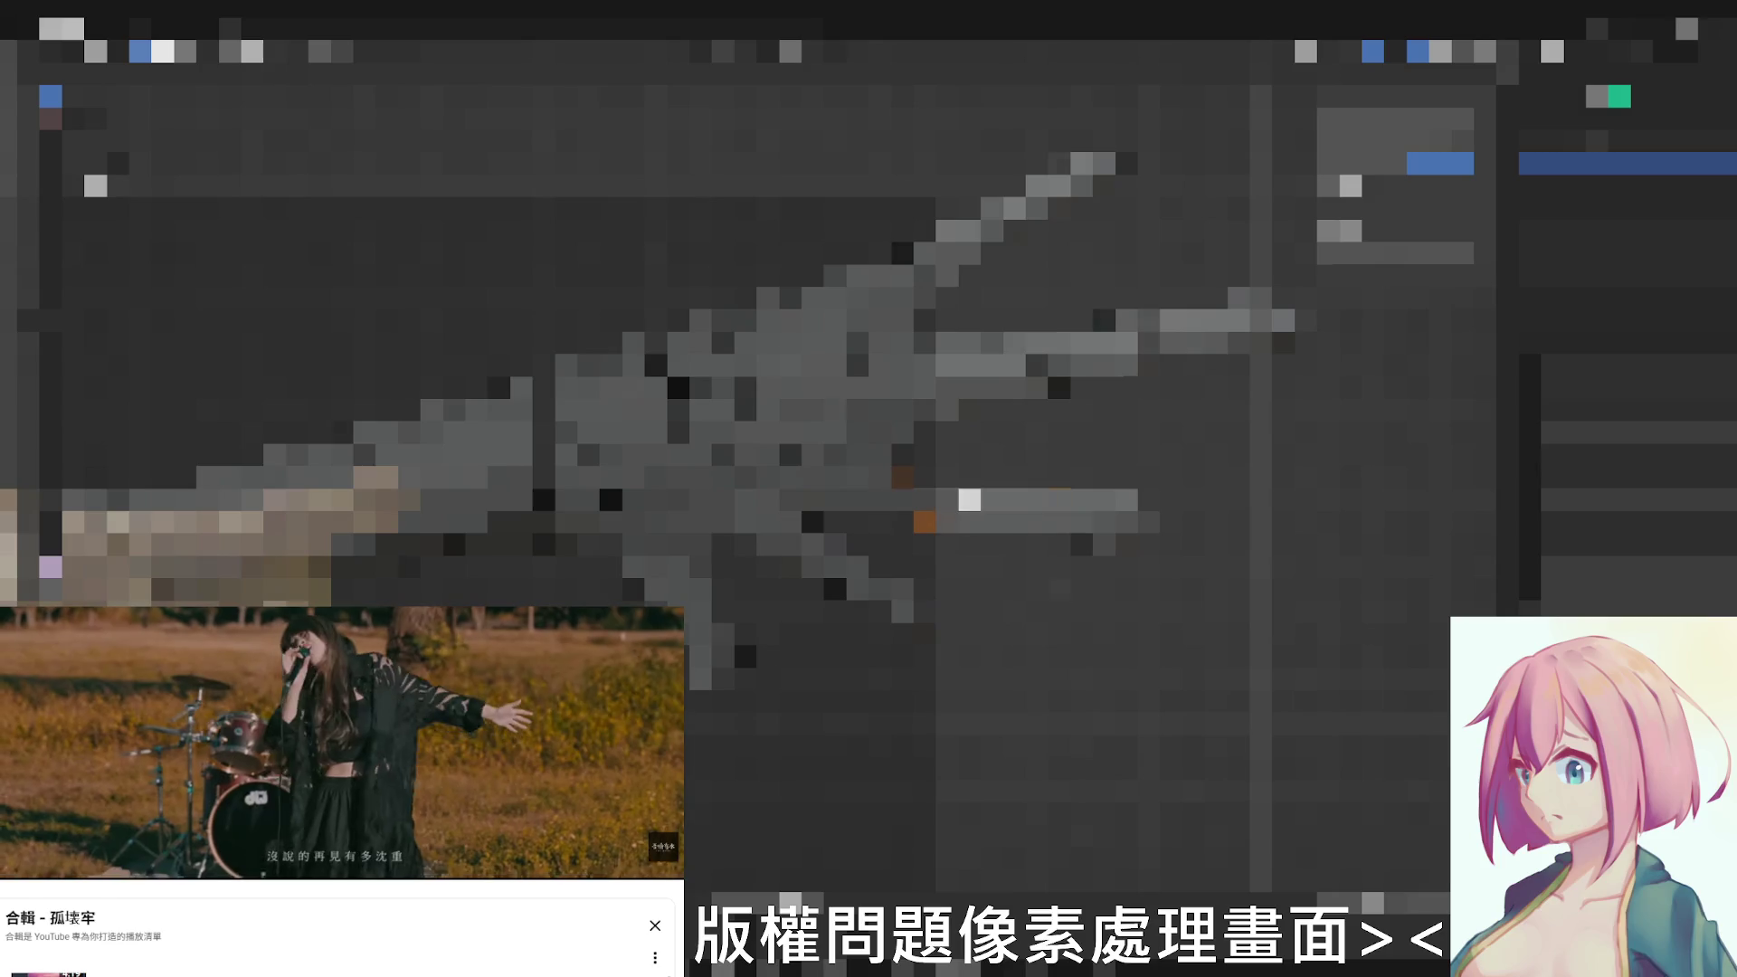
pyautogui.press('KP_1')
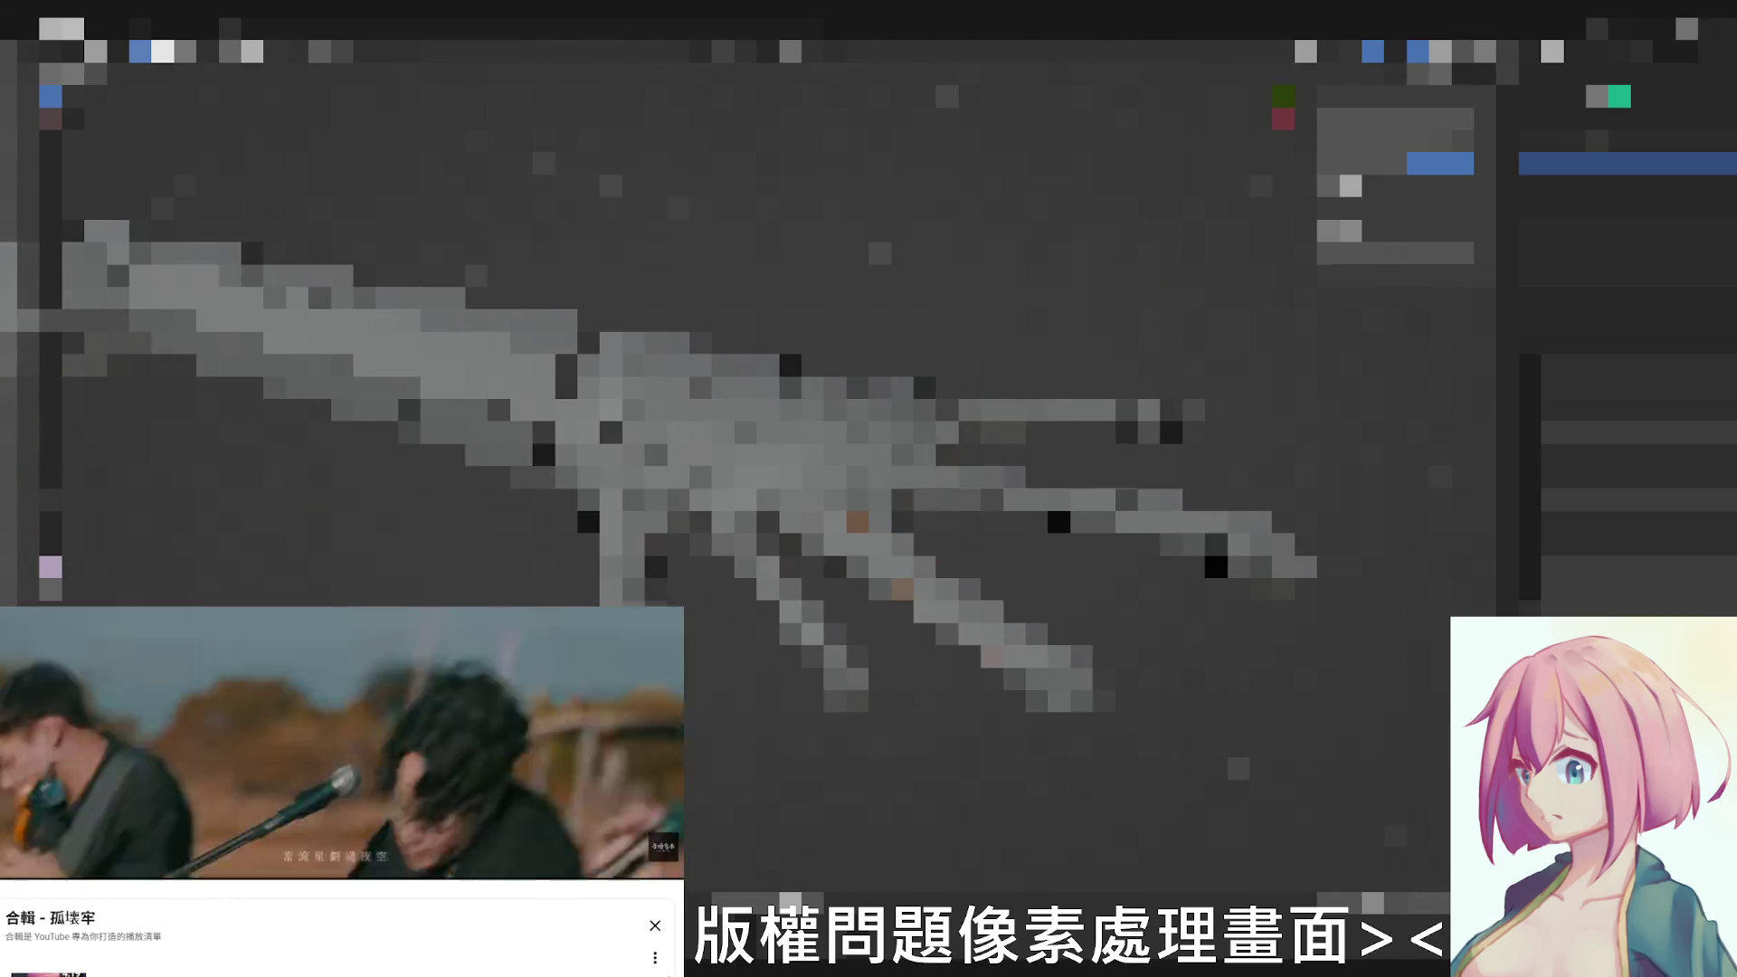
pyautogui.press('KP_3')
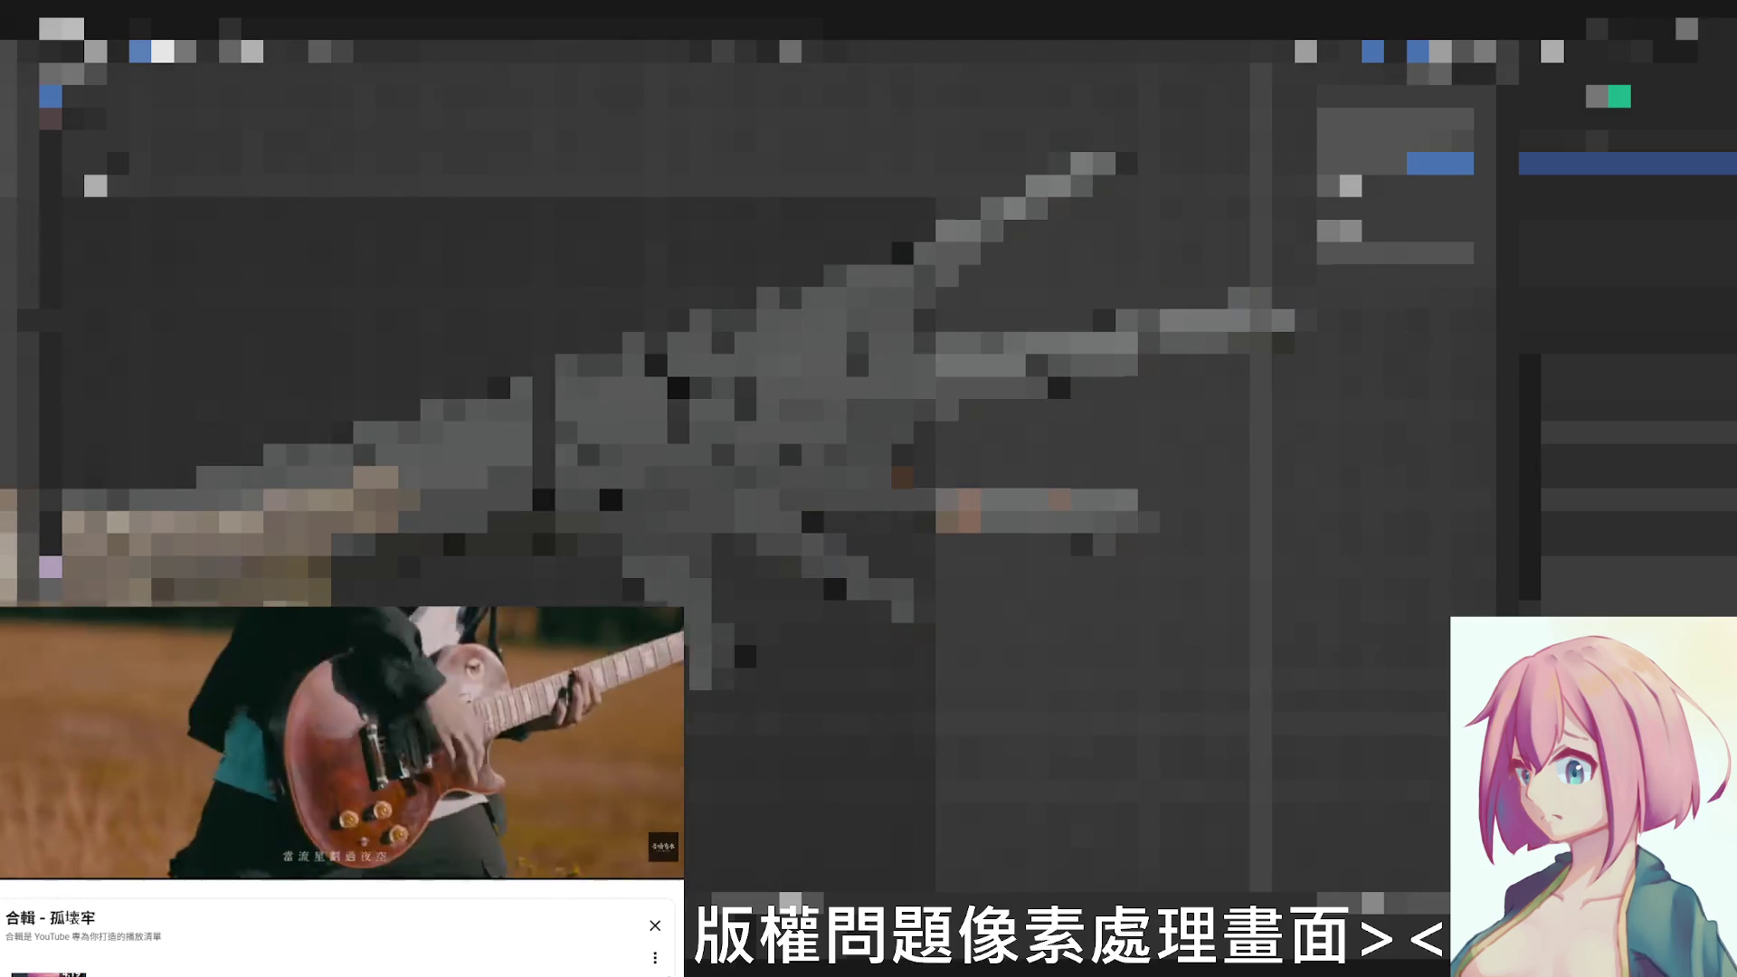
# Step: Select the correct small part and rotate it from its diagonal pose to roughly horizontal
pyautogui.click(948, 512)
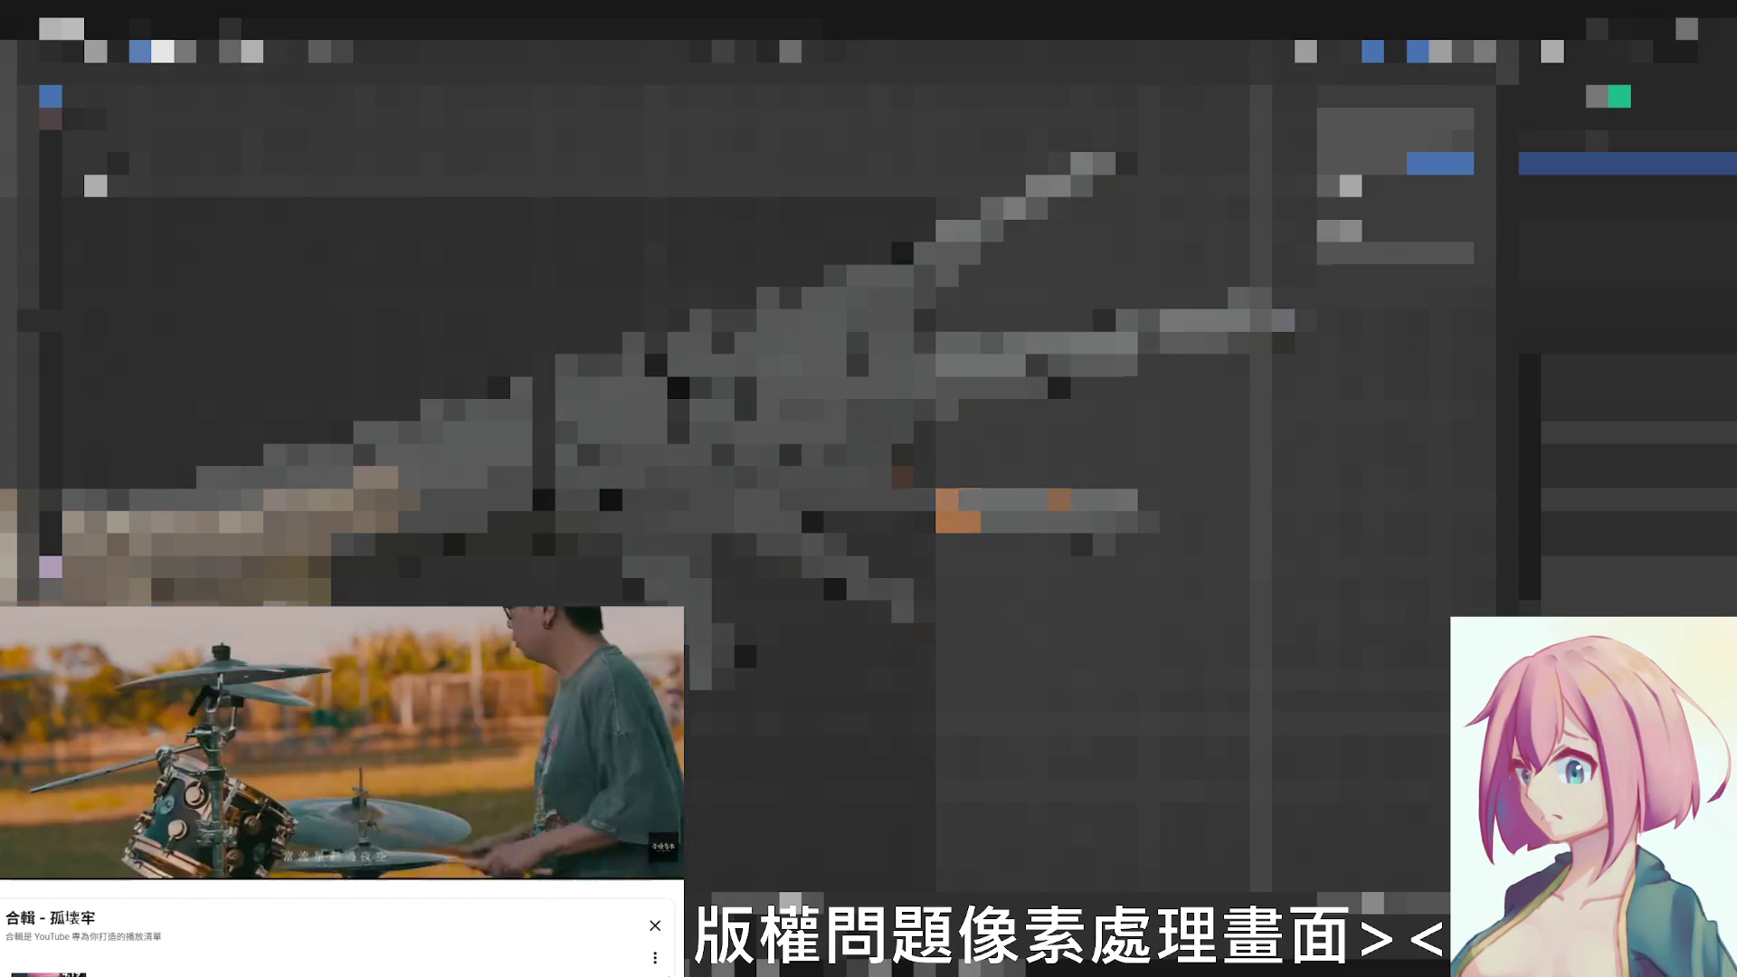
pyautogui.hotkey('alt', 'a')
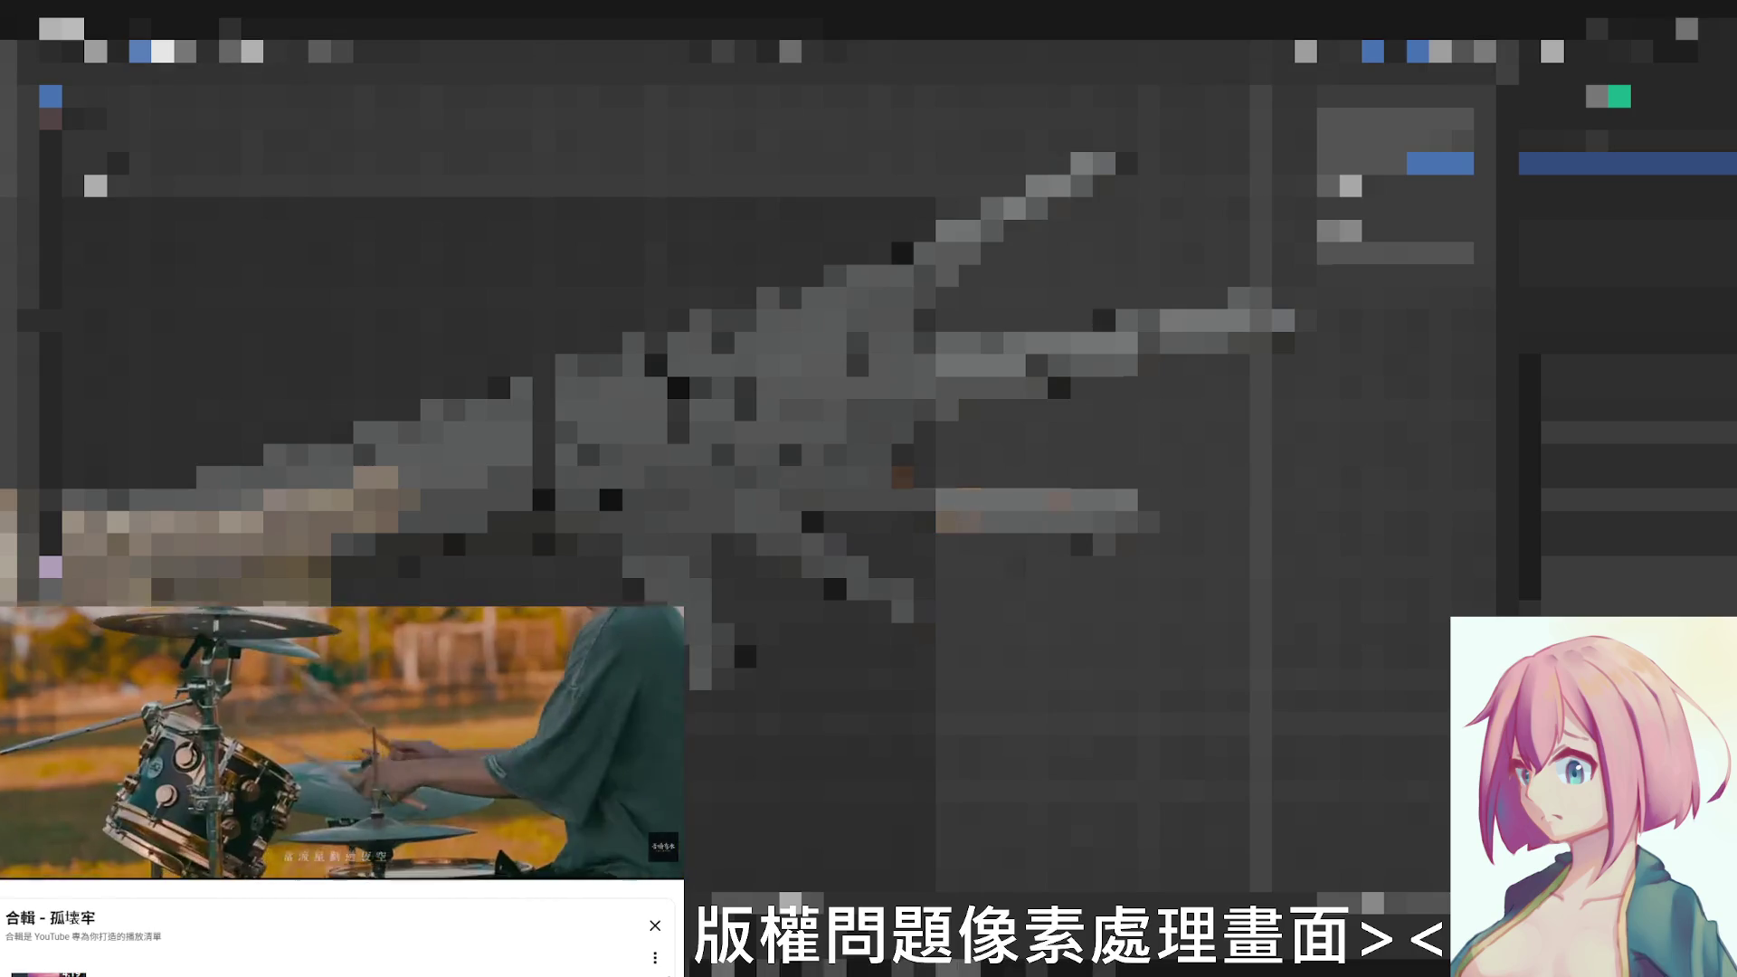
pyautogui.click(969, 500)
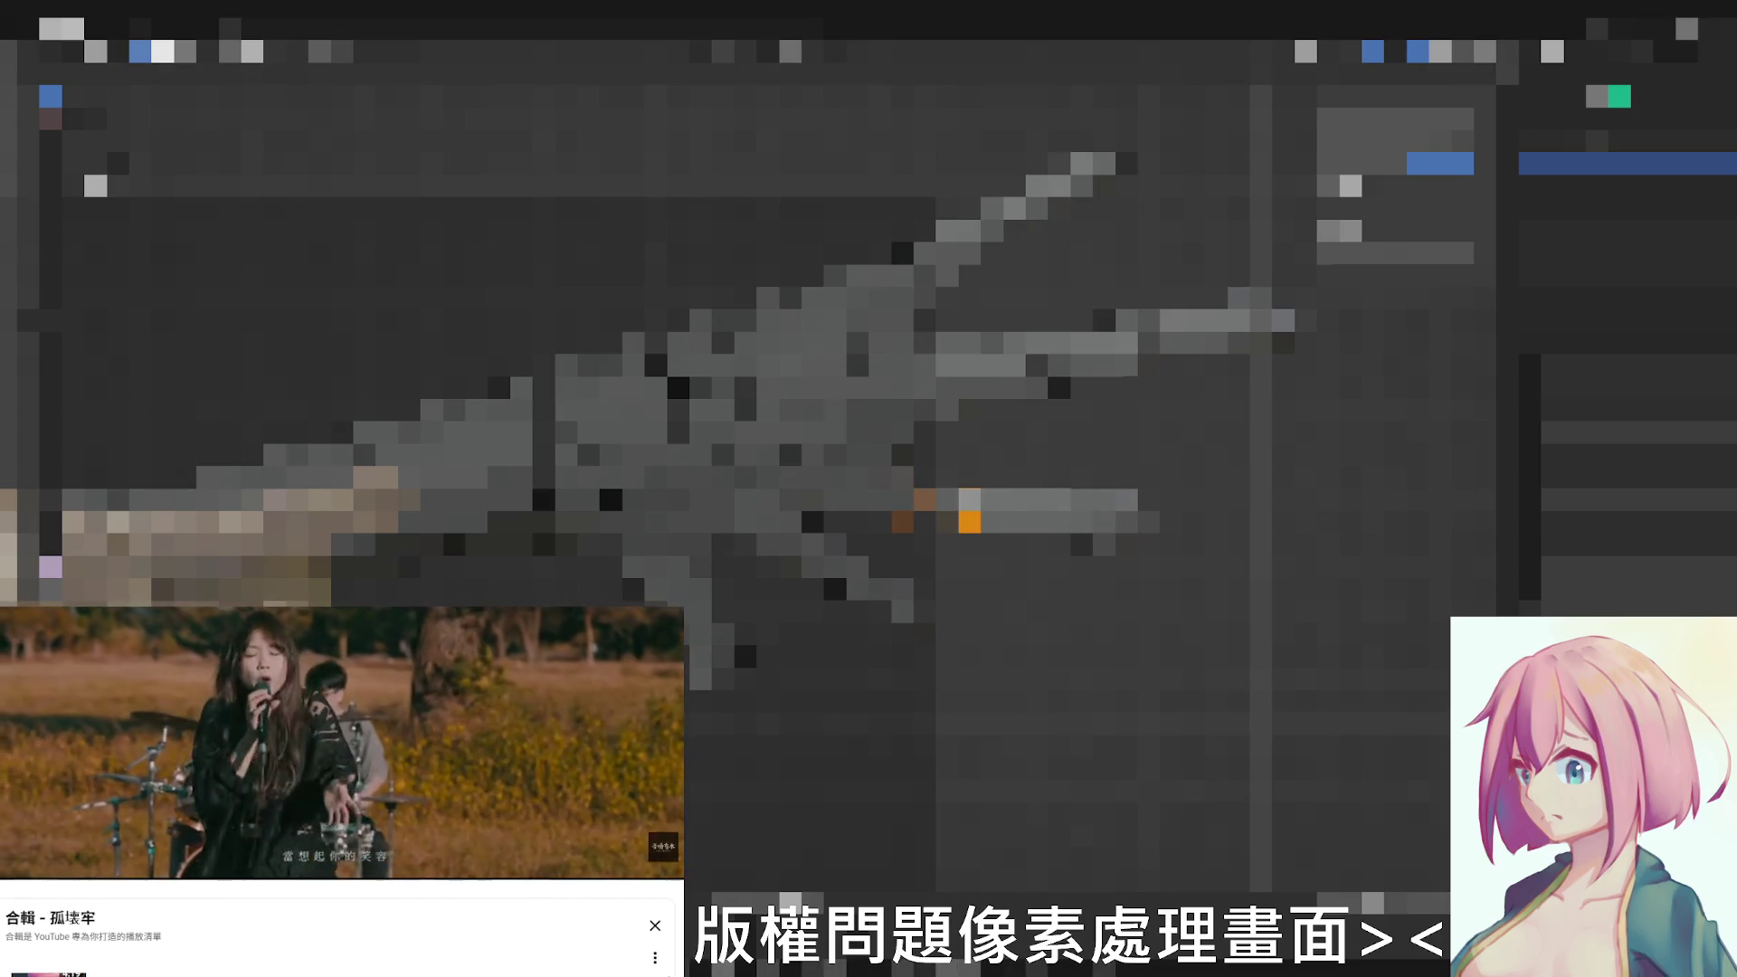
pyautogui.moveTo(815, 407)
pyautogui.mouseDown(button='middle')
pyautogui.moveTo(1085, 407)
pyautogui.moveTo(1167, 353)
pyautogui.moveTo(879, 427)
pyautogui.moveTo(950, 407)
pyautogui.moveTo(830, 399)
pyautogui.moveTo(880, 542)
pyautogui.moveTo(815, 407)
pyautogui.moveTo(761, 380)
pyautogui.moveTo(868, 462)
pyautogui.mouseUp(button='middle')
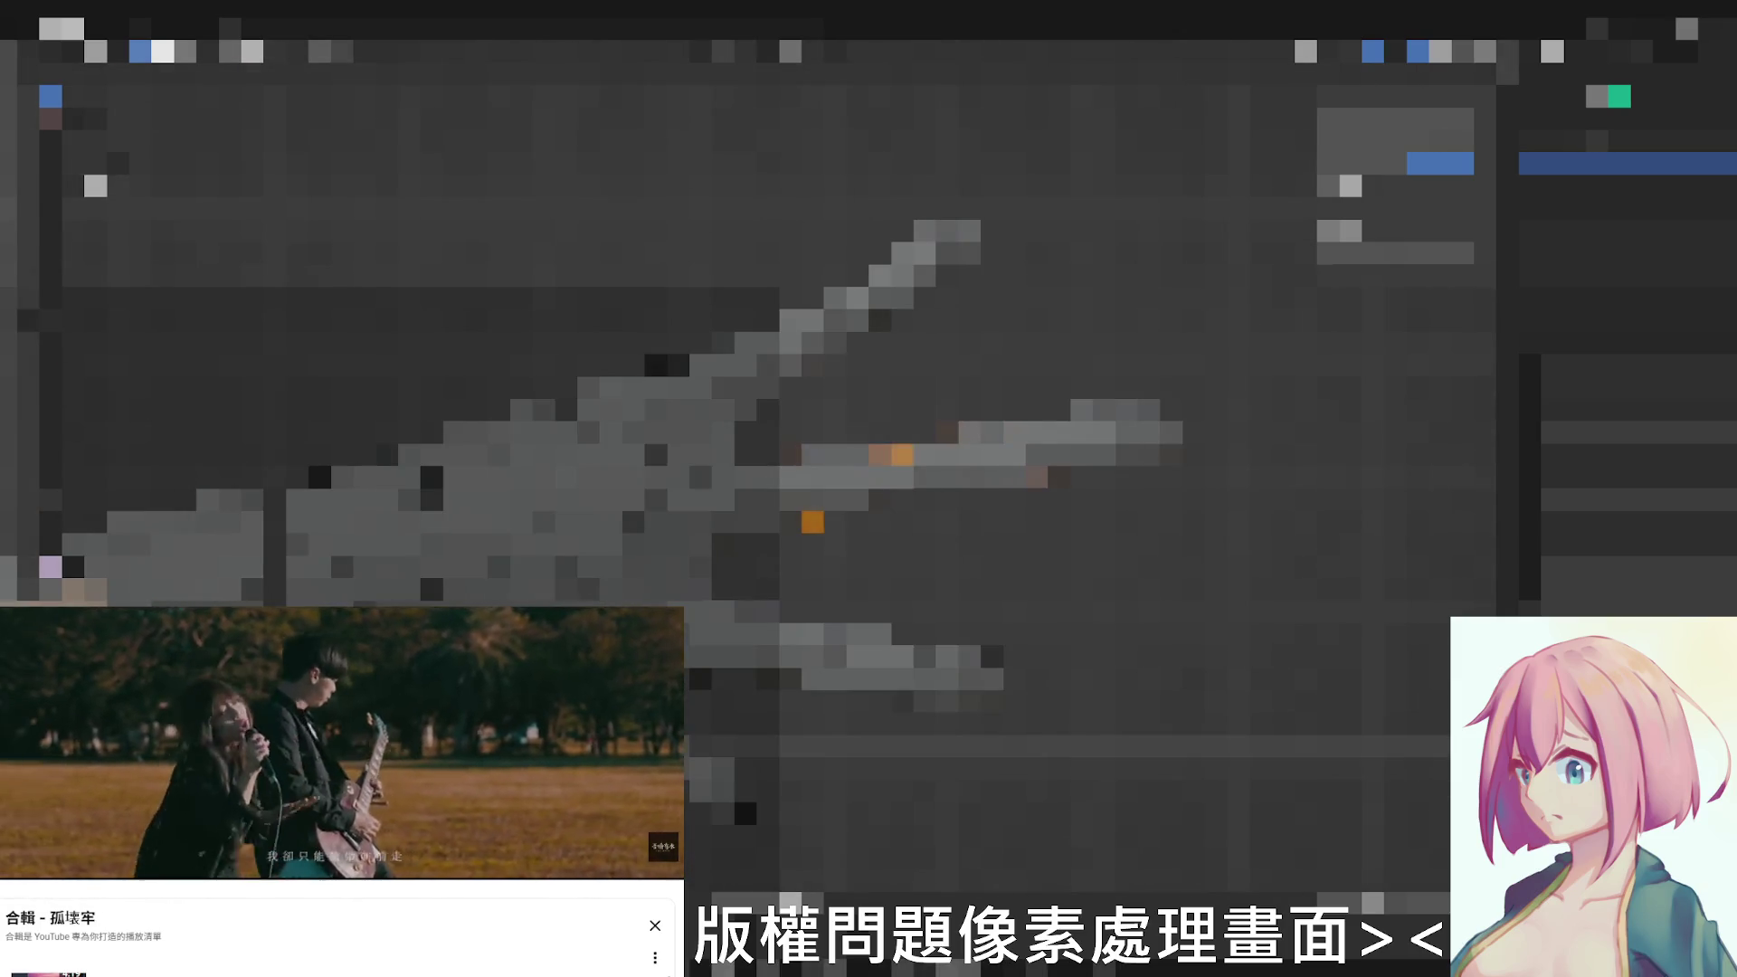
# Step: Orbit the viewport to a different, more distant viewpoint of the model
pyautogui.moveTo(869, 461)
pyautogui.mouseDown(button='middle')
pyautogui.moveTo(869, 530)
pyautogui.moveTo(801, 434)
pyautogui.moveTo(732, 434)
pyautogui.moveTo(652, 352)
pyautogui.moveTo(815, 570)
pyautogui.moveTo(923, 543)
pyautogui.mouseUp(button='middle')
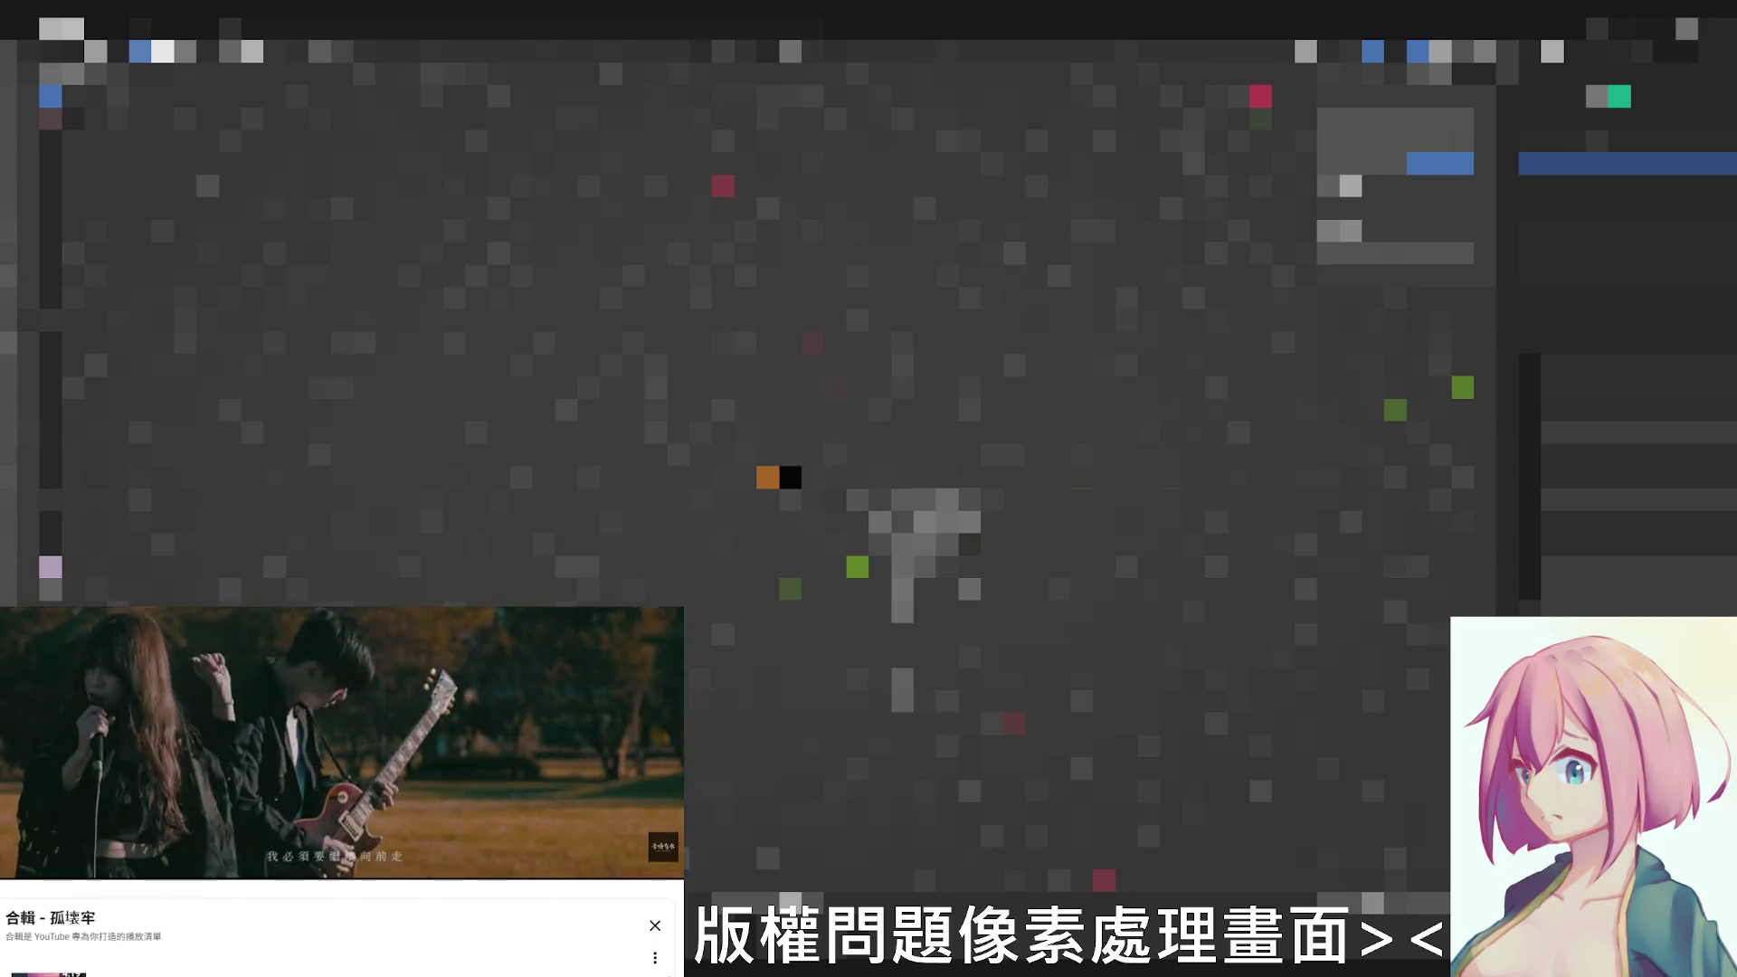